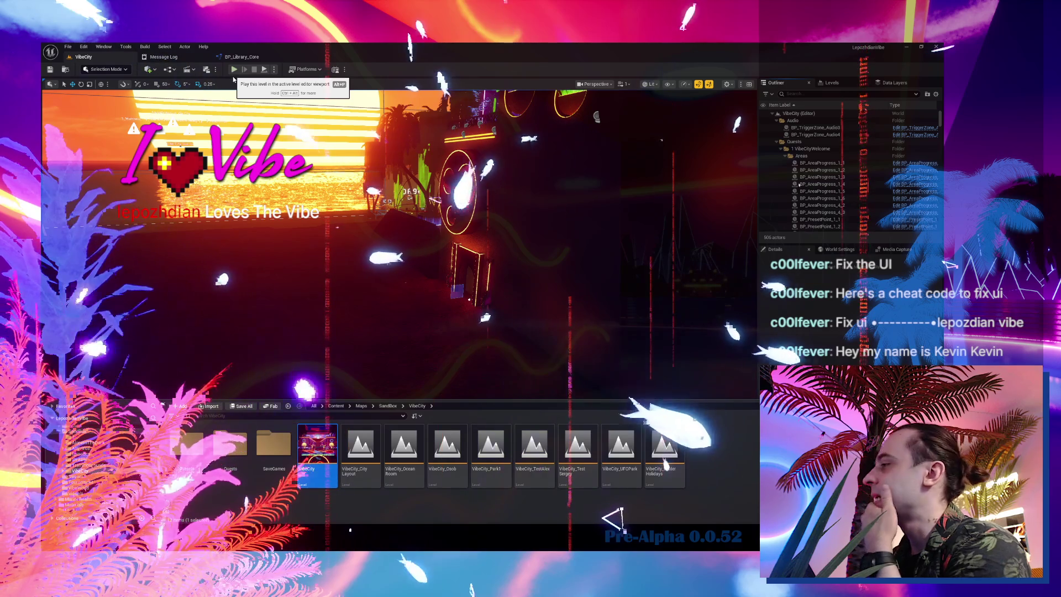
- Start playing the level and open the in-game Settings to view the Controls and UDP pages
{"action": "left_click", "coordinate": [233, 77]}
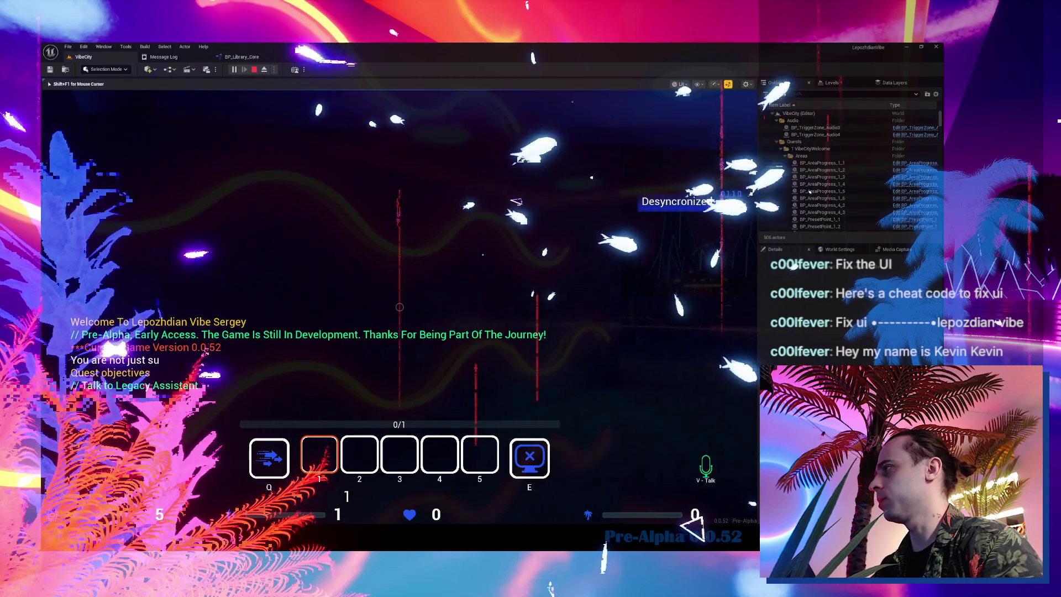
{"action": "key", "text": "Tab"}
{"action": "left_click", "coordinate": [399, 494]}
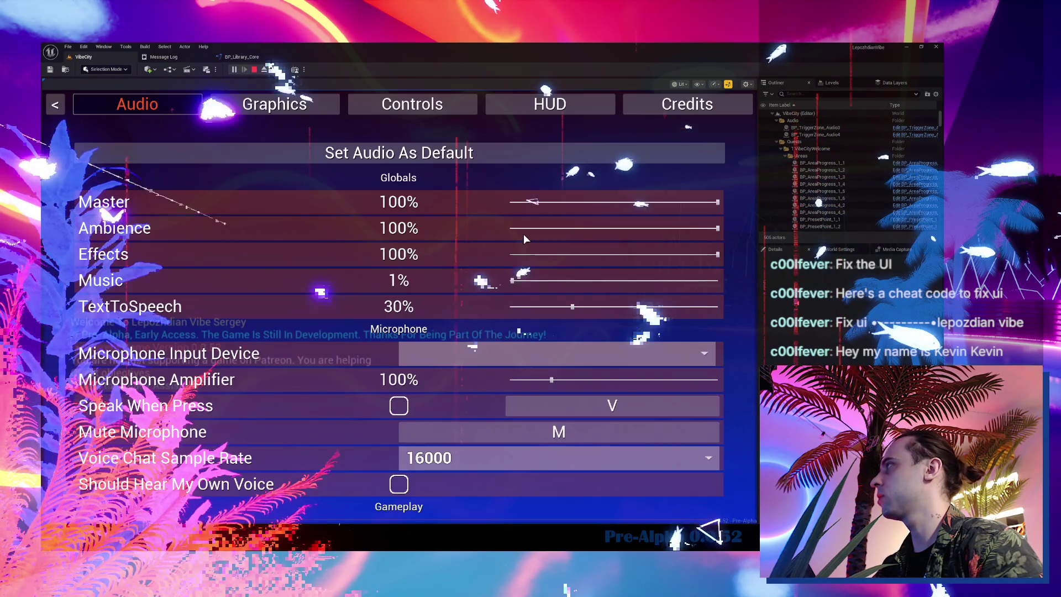
{"action": "left_click", "coordinate": [457, 100]}
{"action": "left_click", "coordinate": [556, 327]}
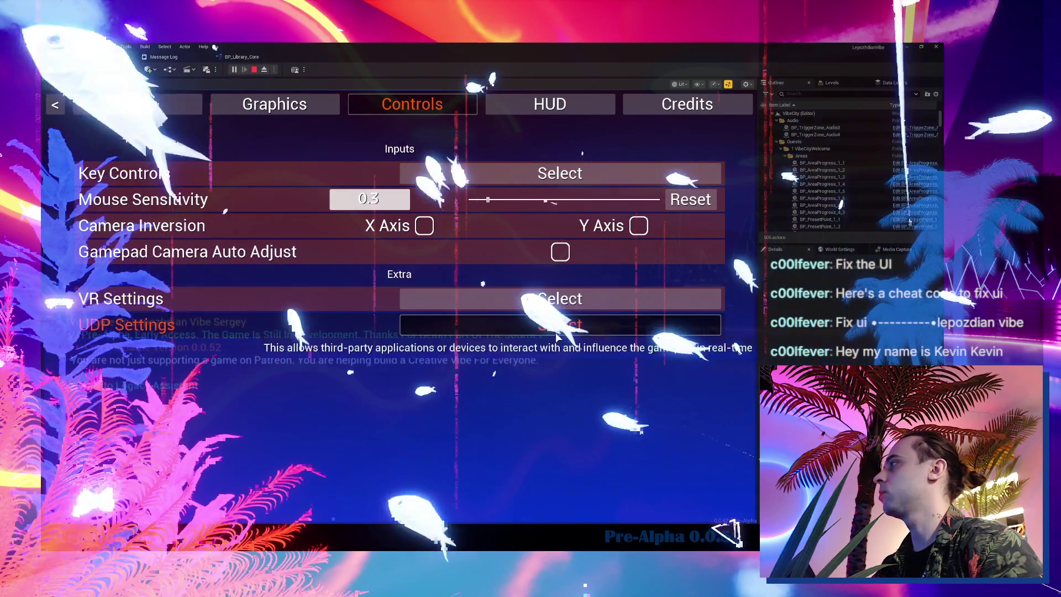
{"action": "key", "text": "Escape"}
- Check the Other key bindings for Show / Hide Ui and Show / Hide Mouse Cursor, then resume gameplay
{"action": "left_click", "coordinate": [541, 177]}
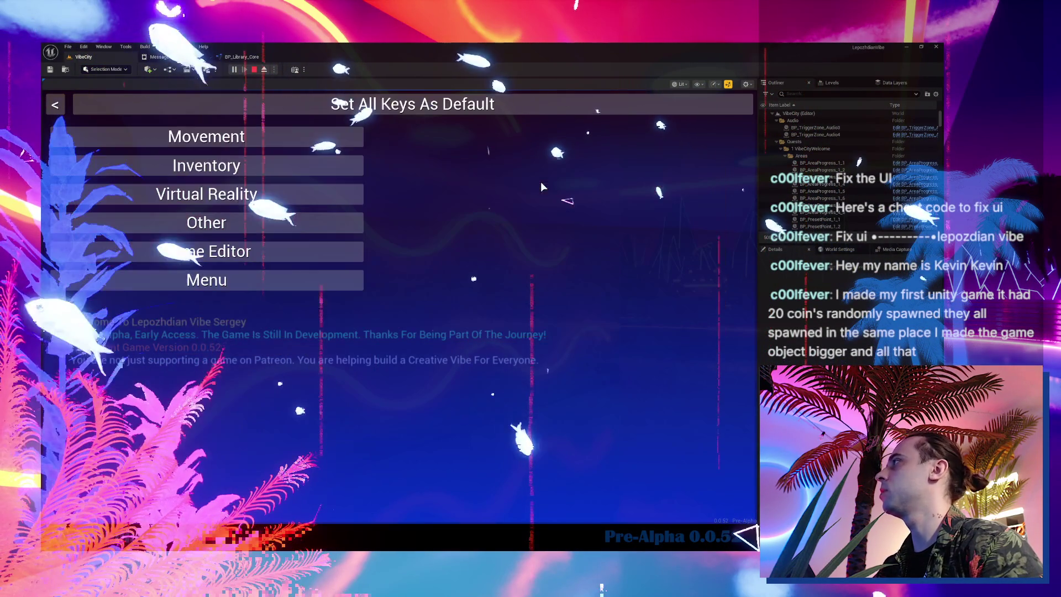
{"action": "left_click", "coordinate": [232, 222]}
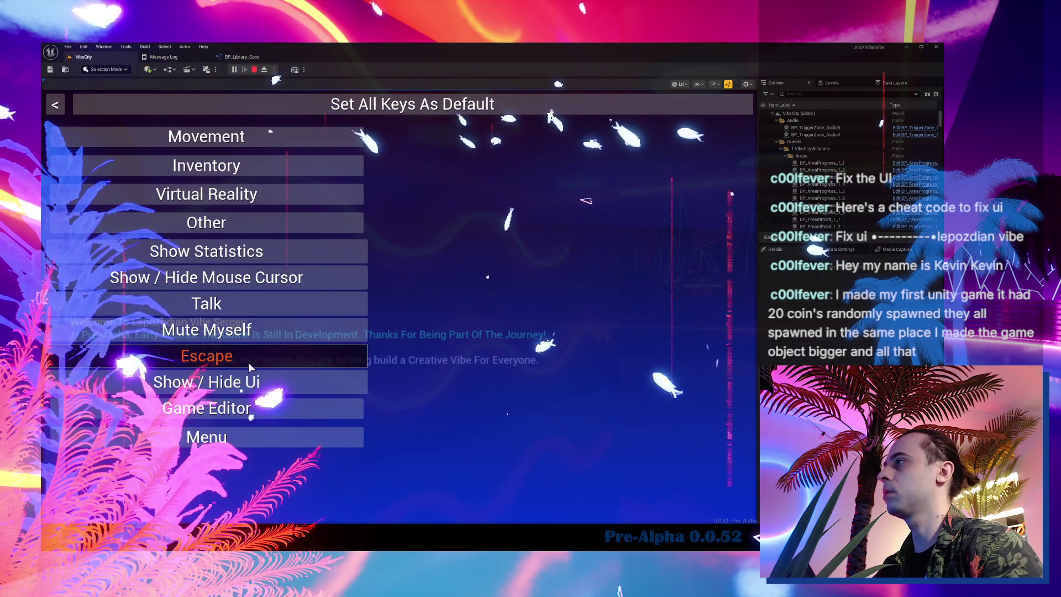
{"action": "left_click", "coordinate": [269, 379]}
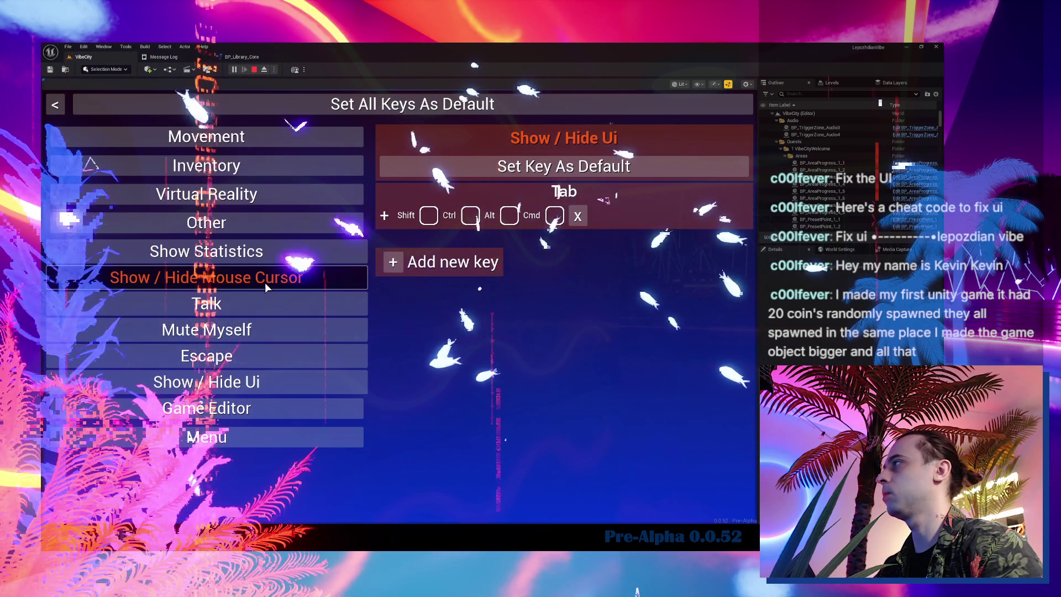
{"action": "left_click", "coordinate": [265, 281]}
{"action": "key", "text": "Escape"}
{"action": "key", "text": "Escape"}
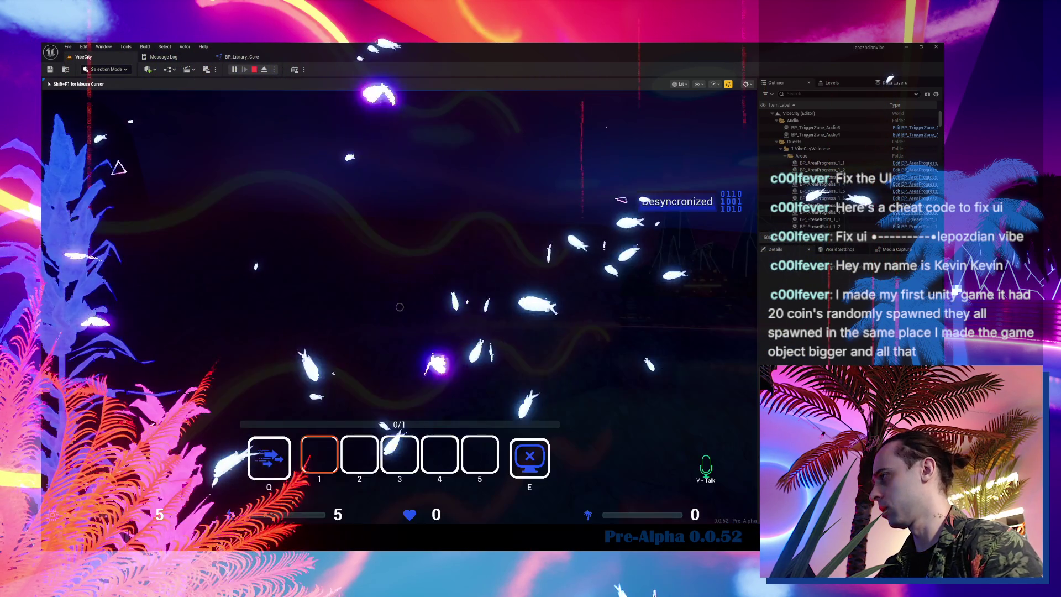
{"action": "key", "text": "shift+F1"}
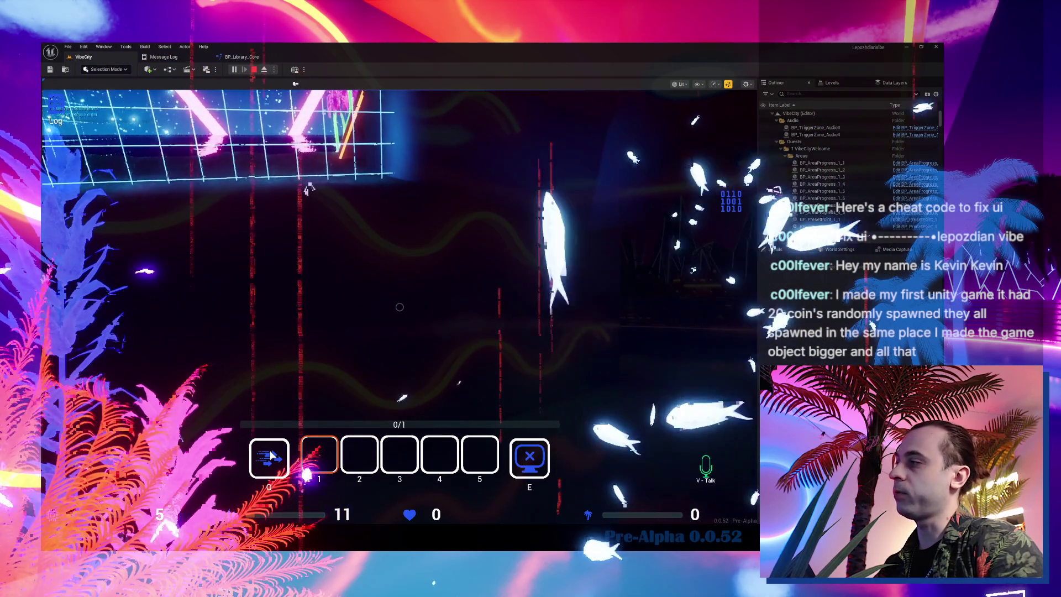
{"action": "key", "text": "l"}
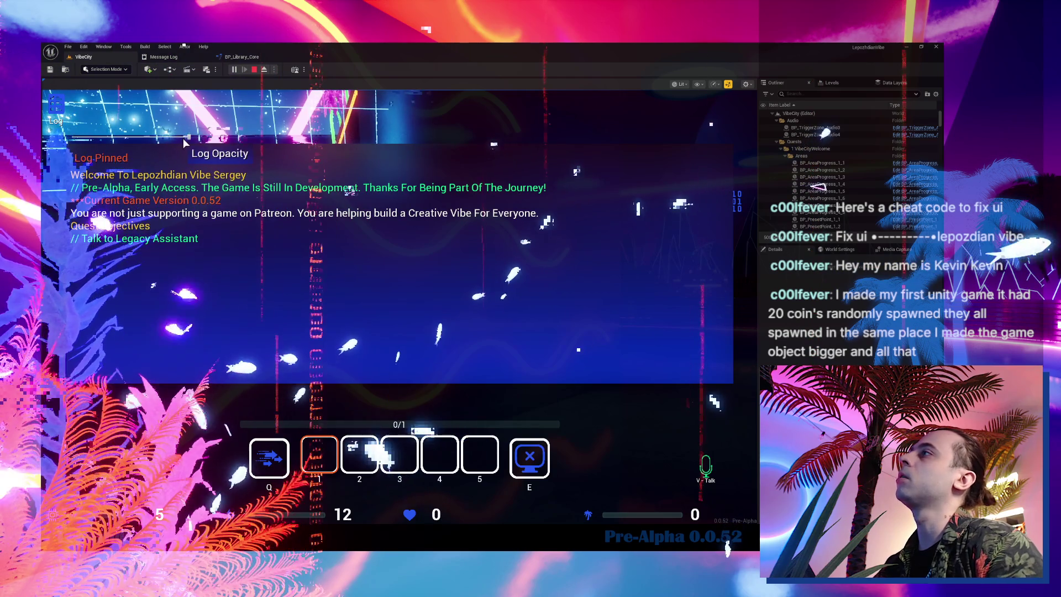
{"action": "left_click", "coordinate": [143, 136]}
{"action": "left_click_drag", "start_coordinate": [142, 136], "coordinate": [189, 136]}
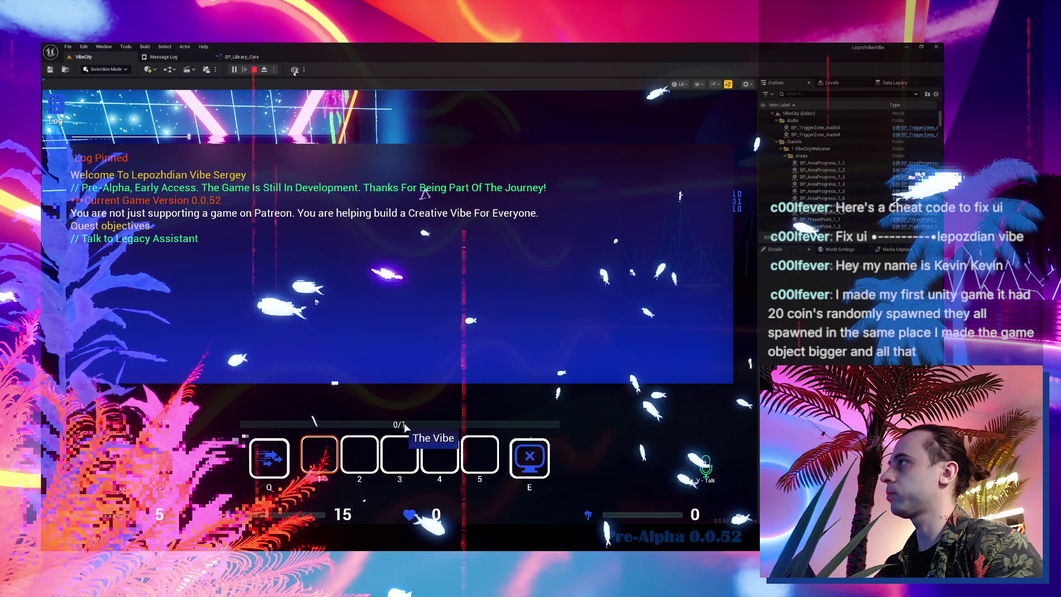
{"action": "left_click", "coordinate": [53, 120]}
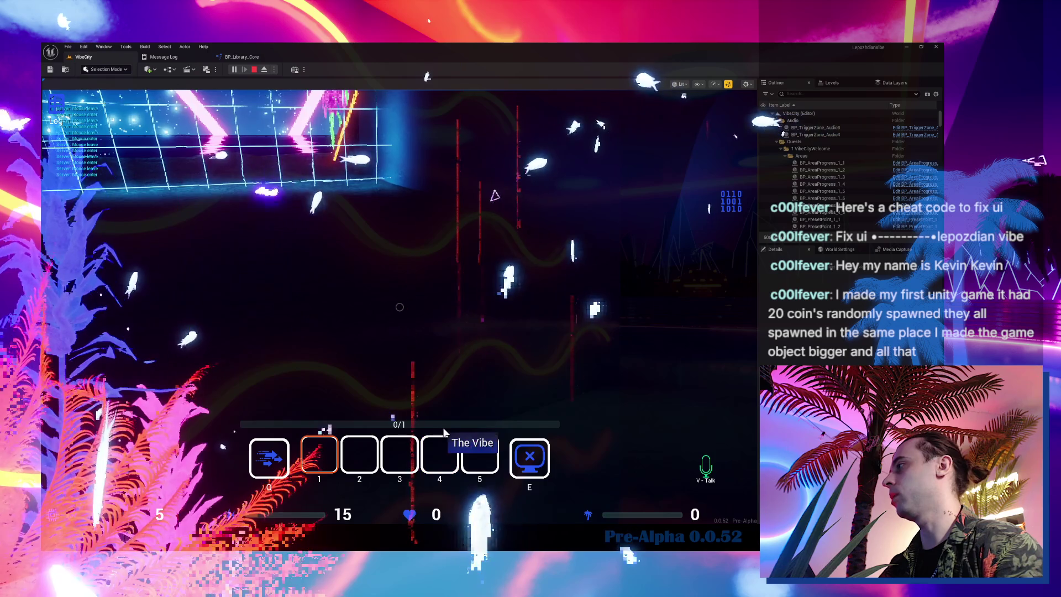
{"action": "left_click", "coordinate": [444, 432]}
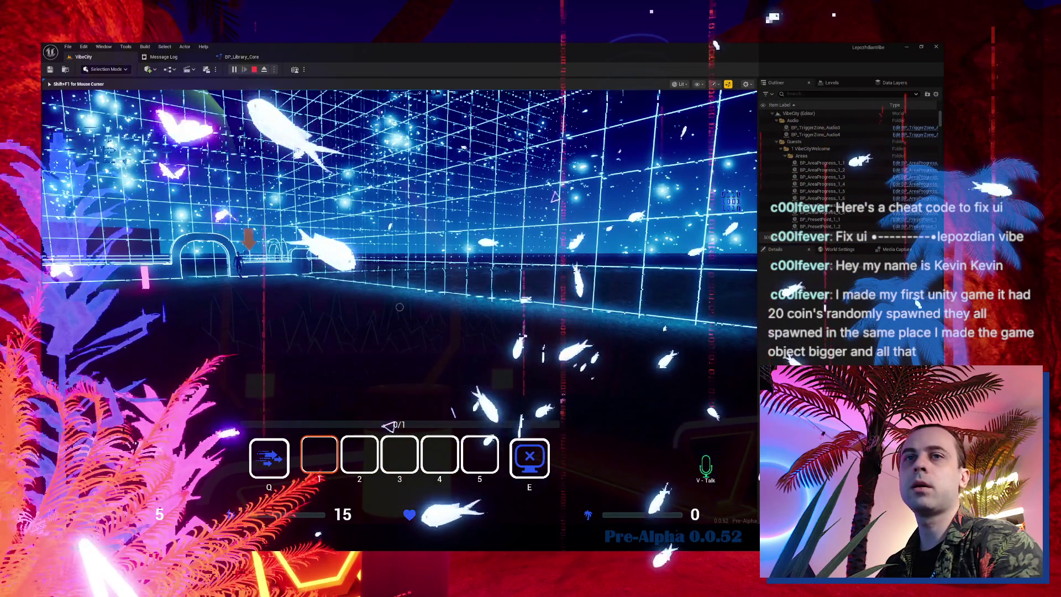
{"action": "key", "text": "Escape"}
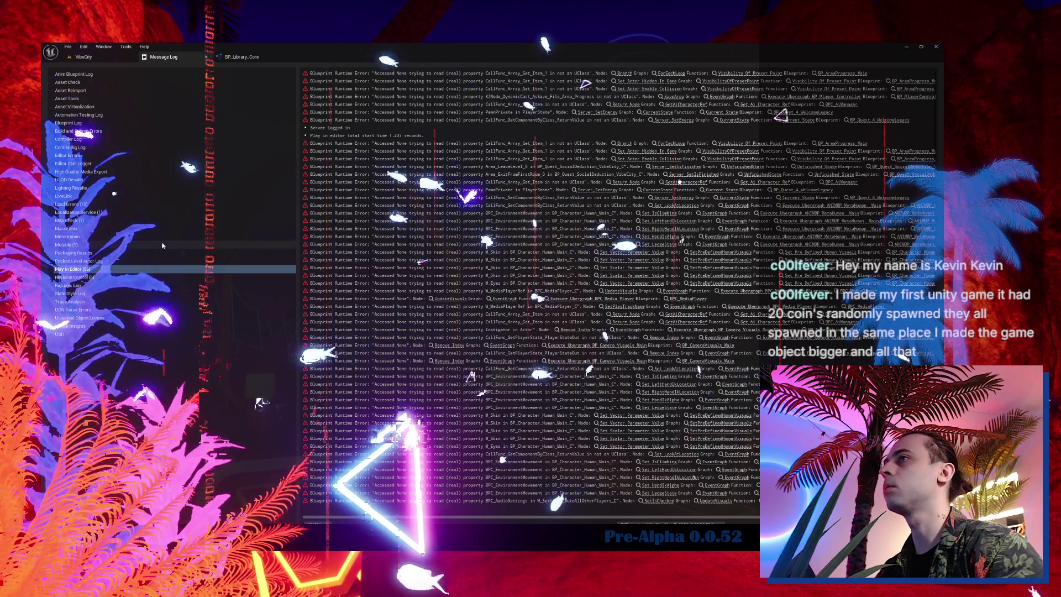
- Back in VibeCity, search the top Content folder for 'udp' and open BPC_UDPCommands
{"action": "left_click", "coordinate": [97, 55]}
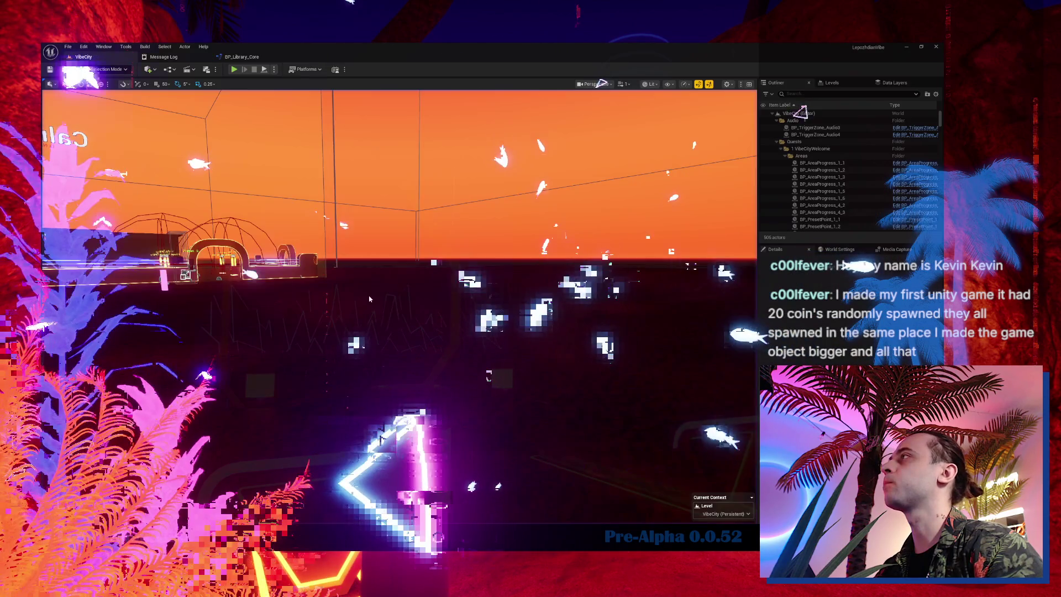
{"action": "key", "text": "ctrl+space"}
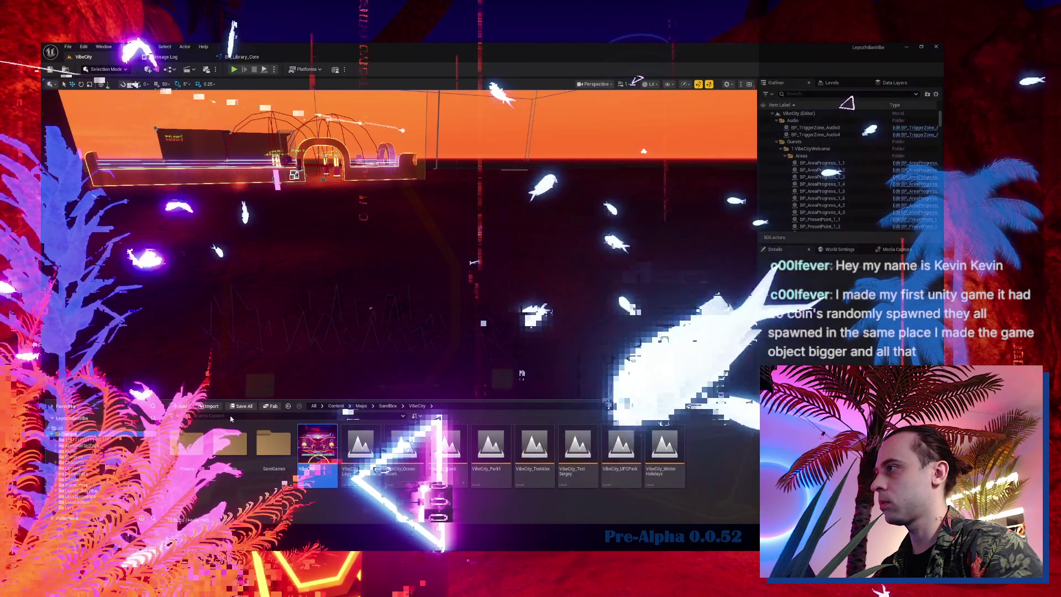
{"action": "left_click", "coordinate": [336, 406]}
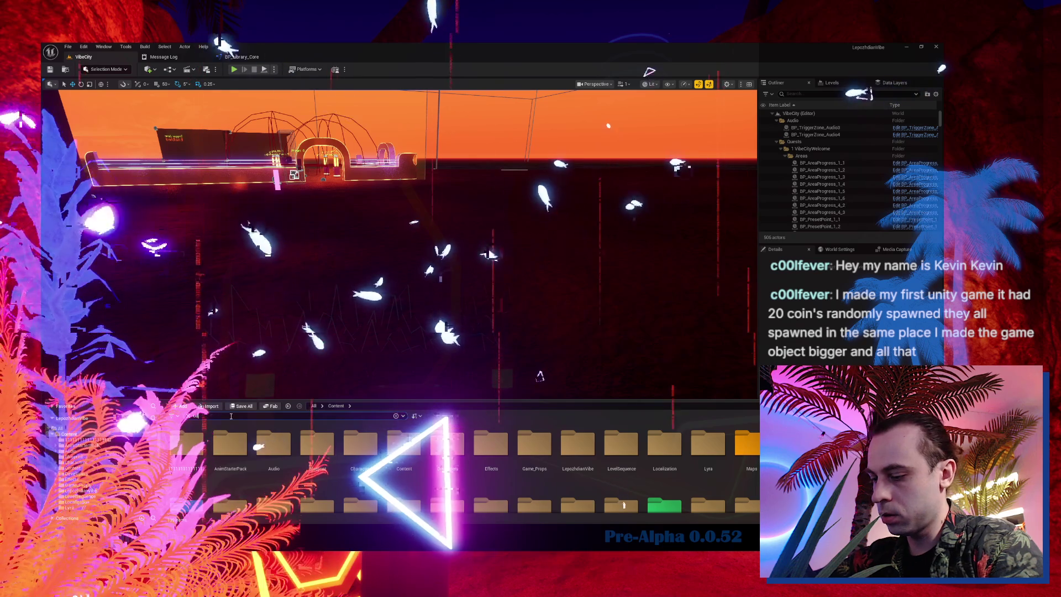
{"action": "type", "text": "p"}
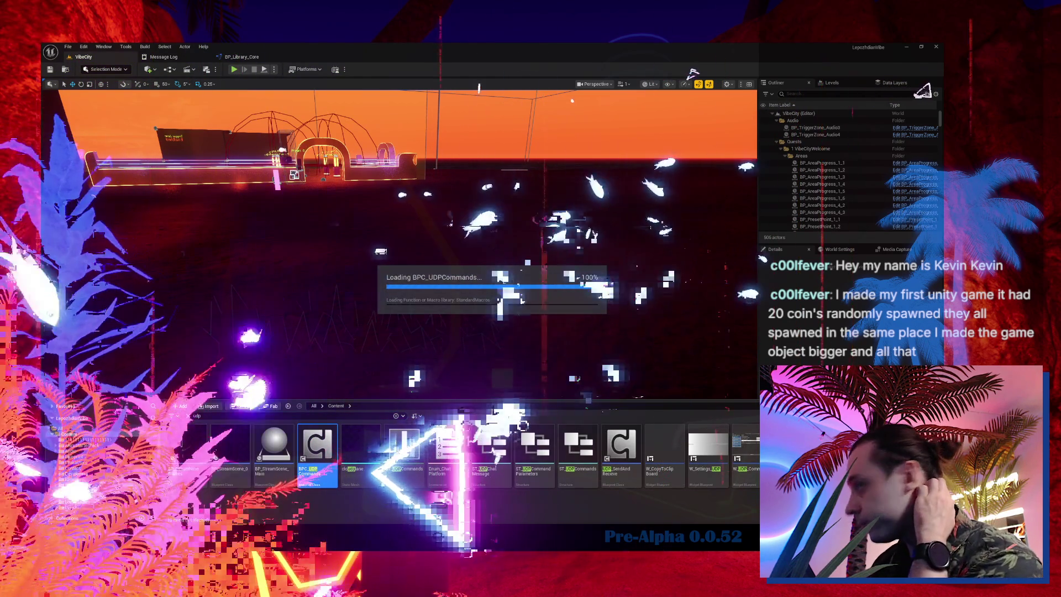
{"action": "double_click", "coordinate": [317, 445]}
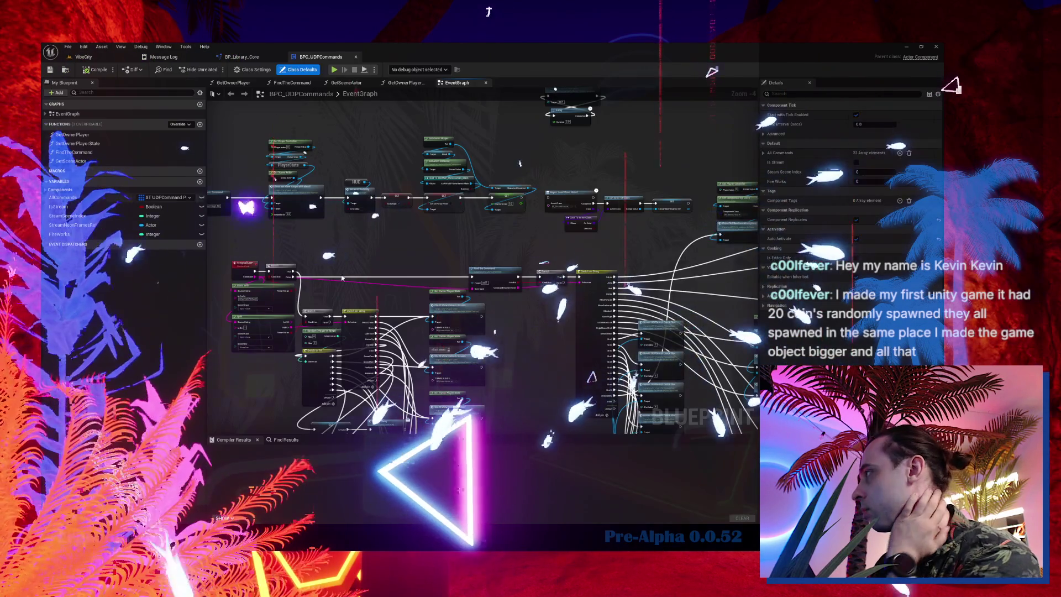
- Locate BP_CameraVisuals_Glitch in the CameraVisuals Stream folder and open it
{"action": "scroll", "coordinate": [500, 370], "scroll_direction": "up", "scroll_amount": 4}
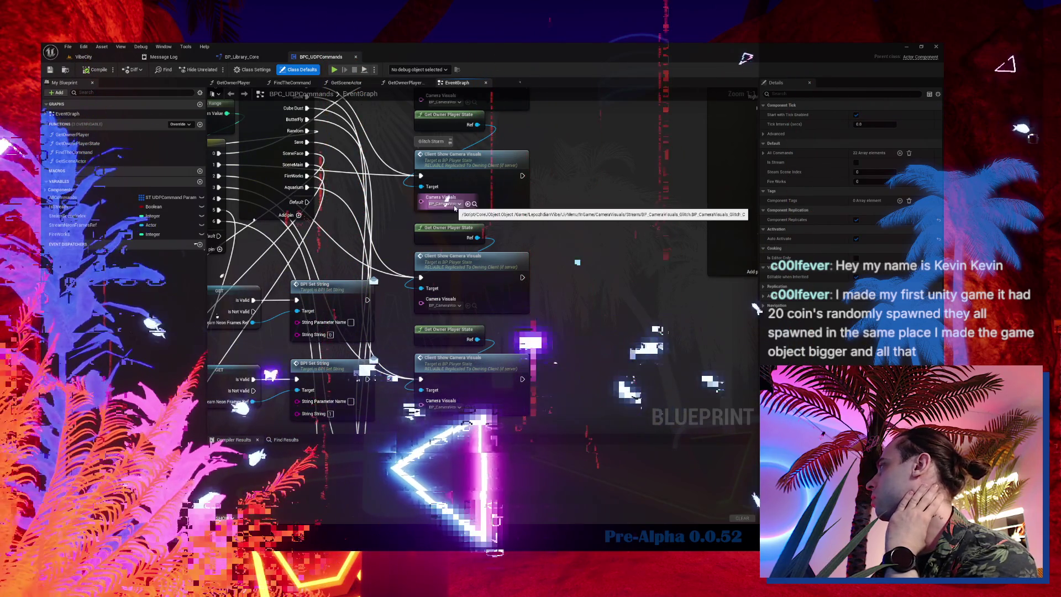
{"action": "left_click", "coordinate": [474, 204]}
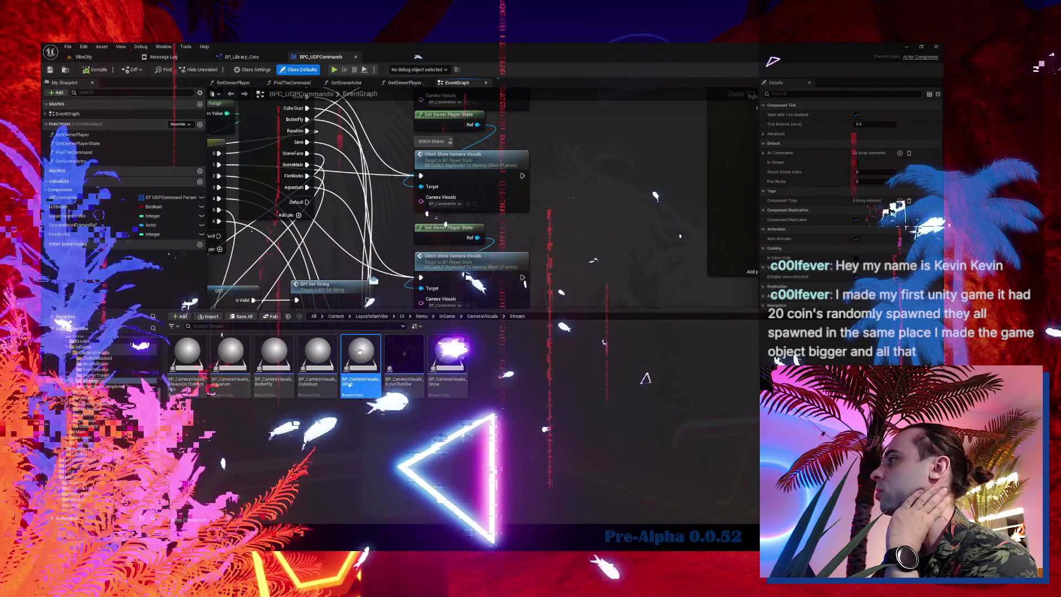
{"action": "double_click", "coordinate": [360, 352]}
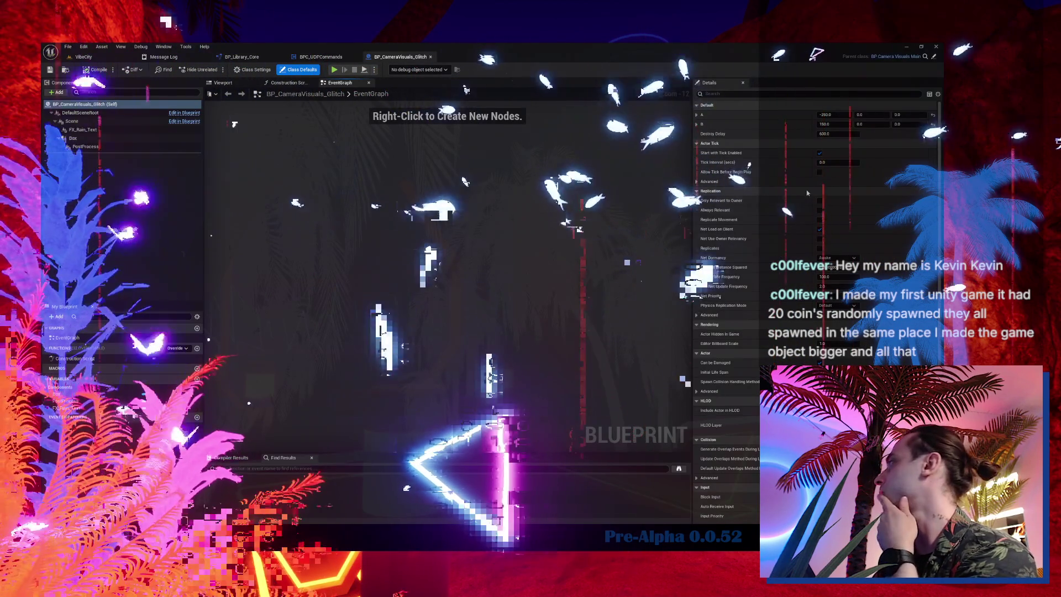
- Change the Glitch blueprint's B X from 150 to 75, save it, and switch back to VibeCity
{"action": "left_click", "coordinate": [844, 124]}
{"action": "type", "text": "75"}
{"action": "key", "text": "Return"}
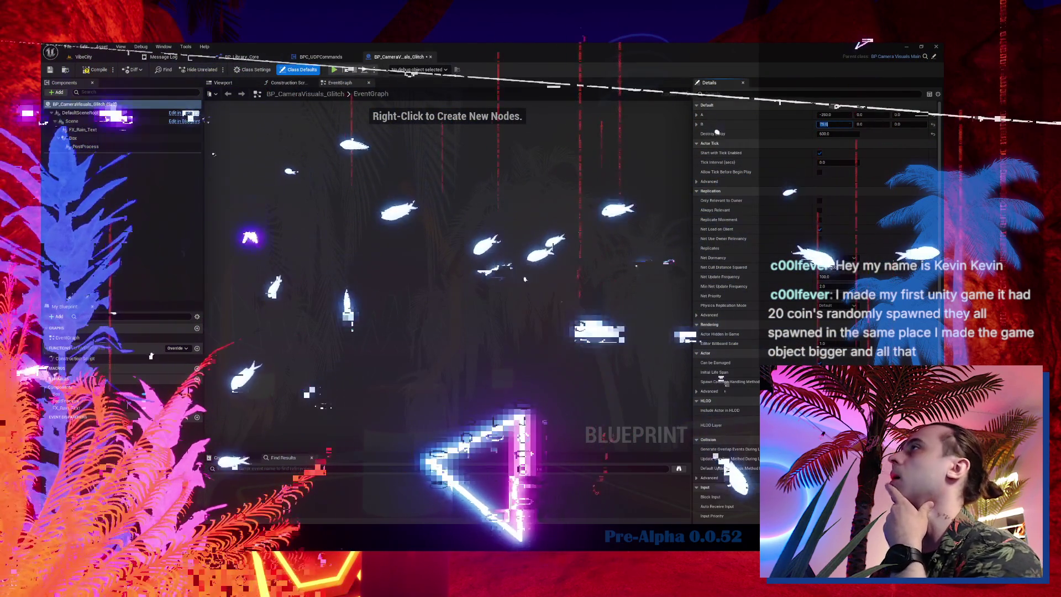
{"action": "left_click", "coordinate": [50, 70]}
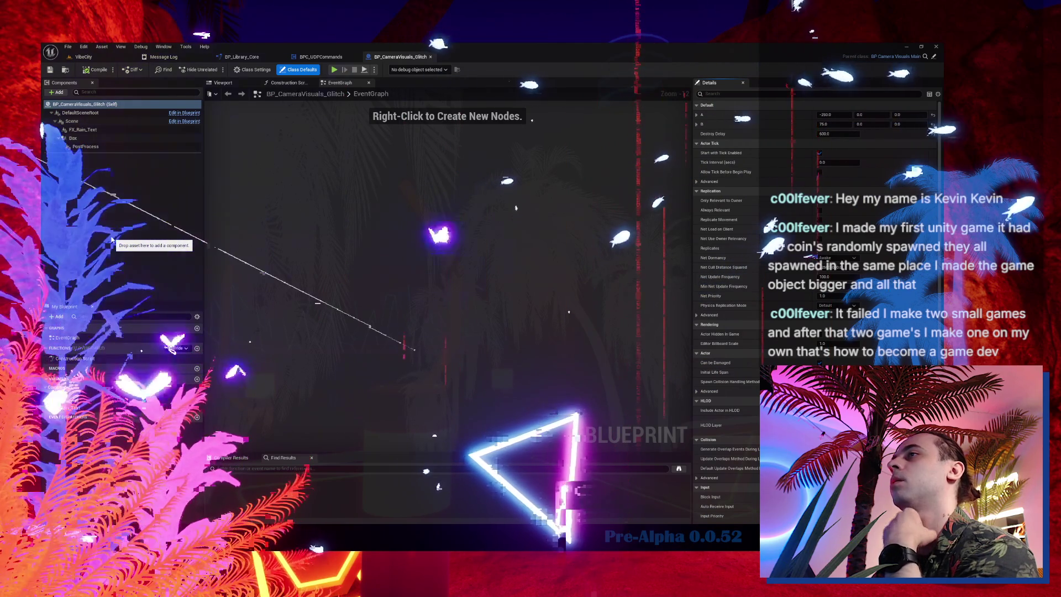
{"action": "left_click", "coordinate": [85, 57]}
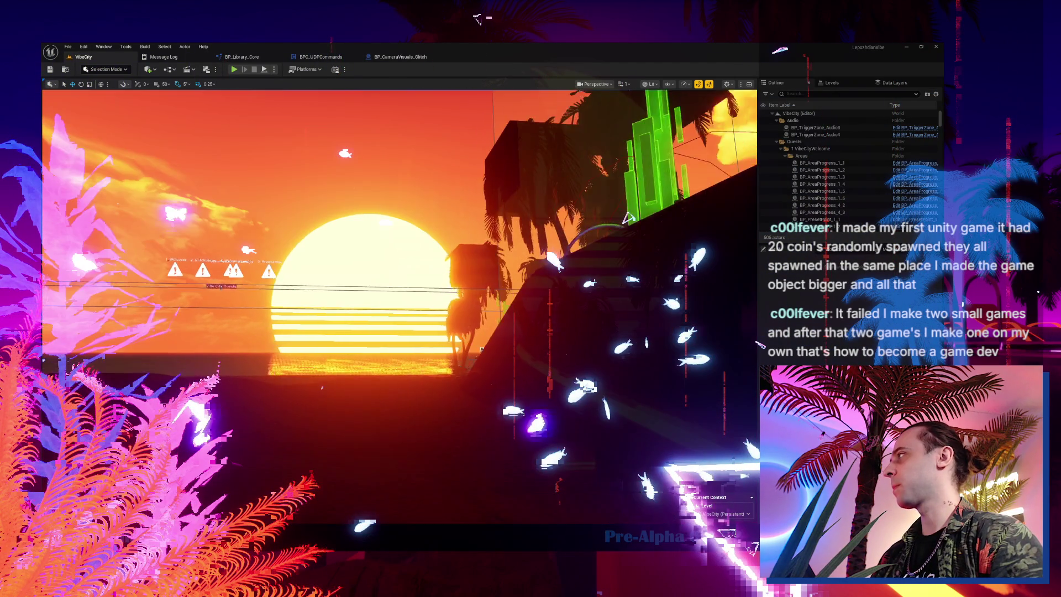
{"action": "mouse_move", "coordinate": [266, 420]}
{"action": "left_mouse_down"}
{"action": "mouse_move", "coordinate": [343, 419]}
{"action": "mouse_move", "coordinate": [266, 420]}
{"action": "left_mouse_up"}
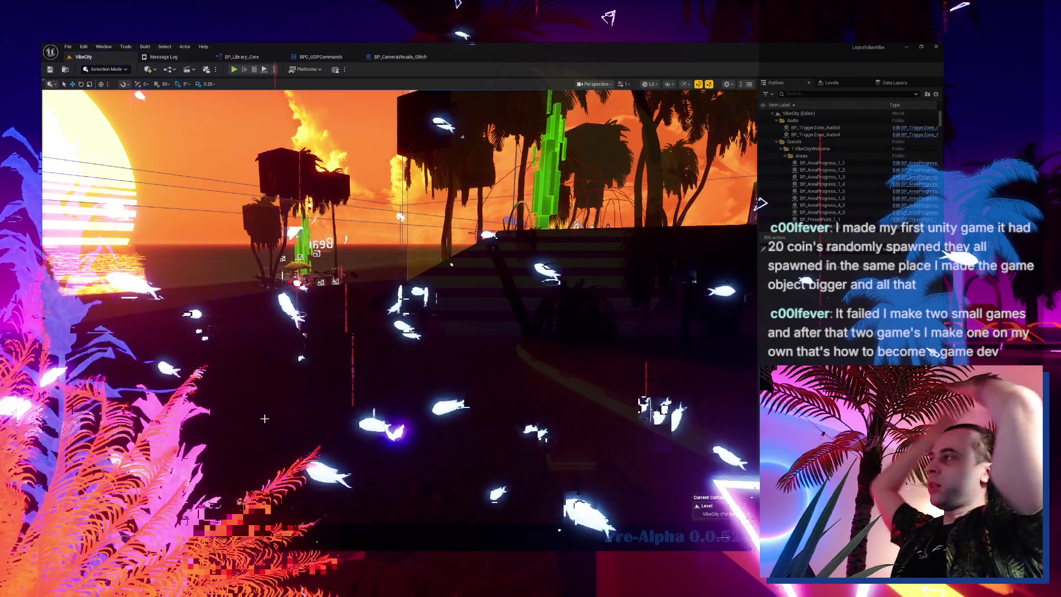
{"action": "double_click", "coordinate": [807, 208]}
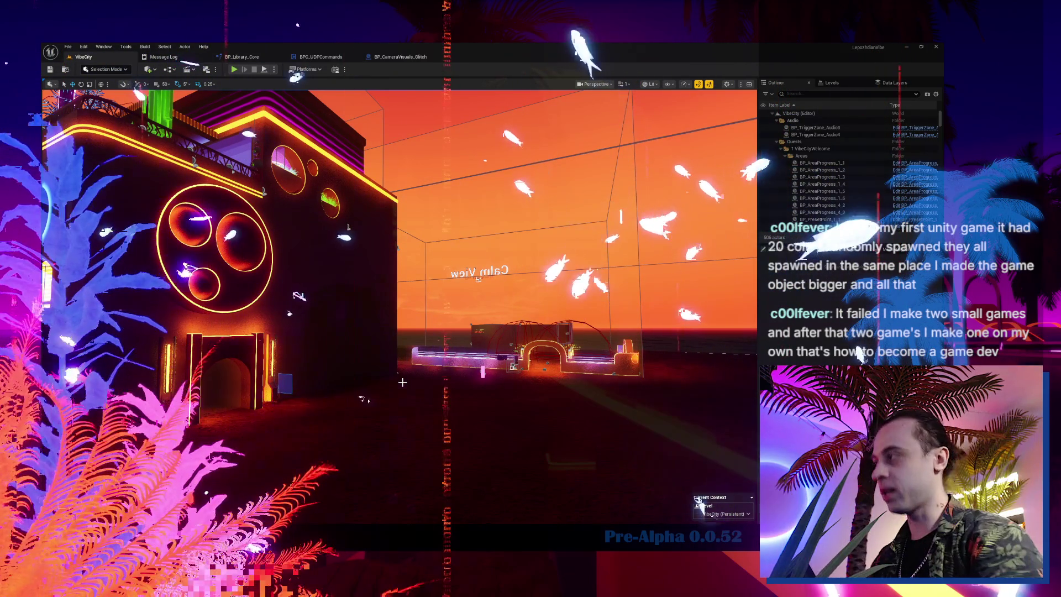
{"action": "left_click_drag", "start_coordinate": [486, 277], "coordinate": [419, 351]}
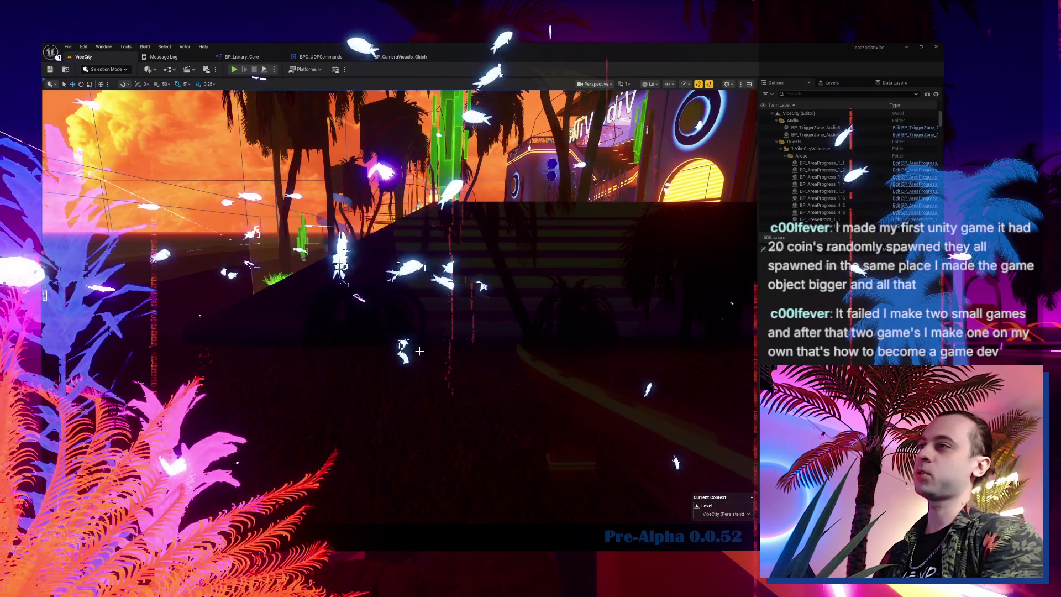
{"action": "left_click_drag", "start_coordinate": [419, 351], "coordinate": [419, 332]}
{"action": "left_click_drag", "start_coordinate": [504, 310], "coordinate": [505, 326]}
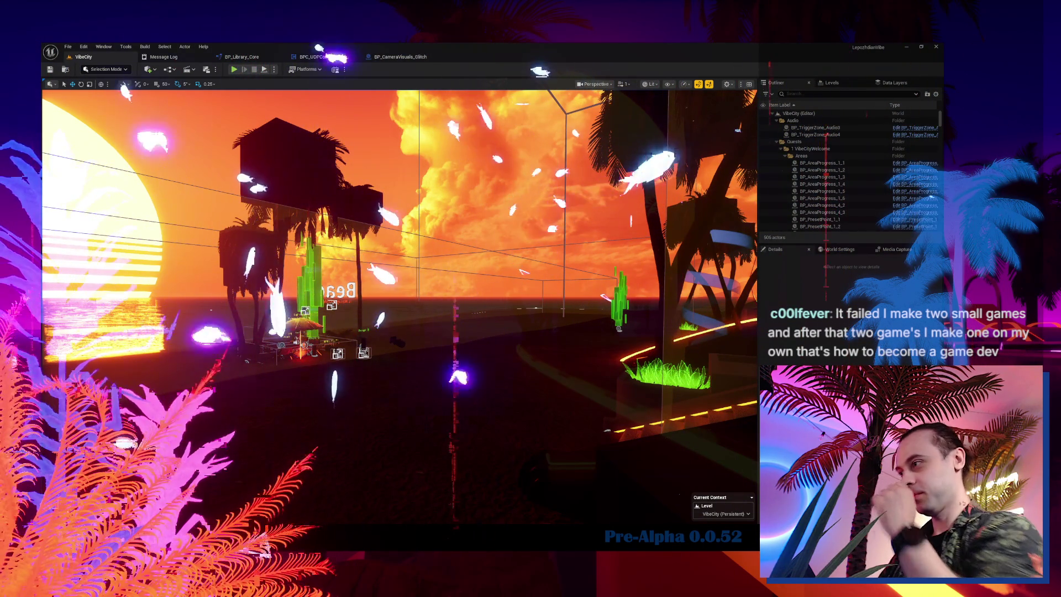
- Remove the finished Ui task from WORK.WAS.DONE and tick the inventory tooltip overlap fix in 0.0.52
{"action": "key", "text": "alt+Tab"}
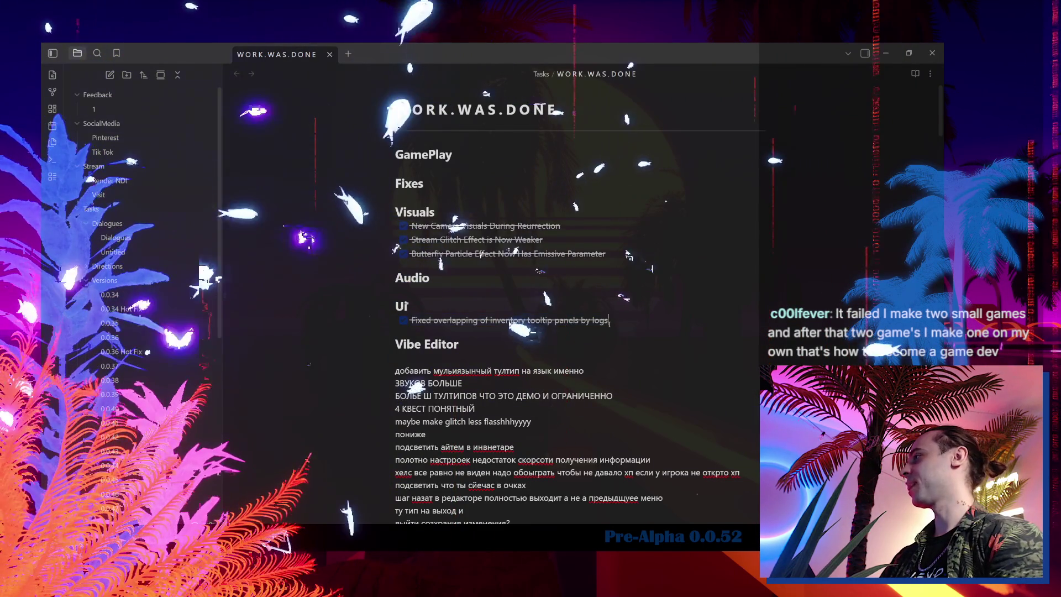
{"action": "left_click", "coordinate": [395, 322]}
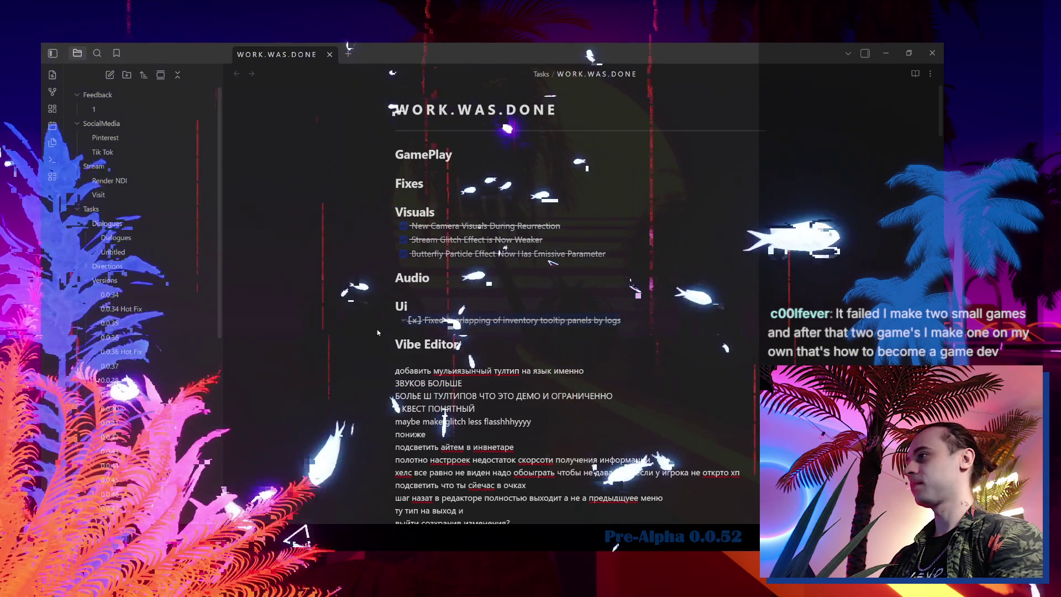
{"action": "key", "text": "ctrl+x"}
{"action": "scroll", "coordinate": [144, 436], "scroll_direction": "down", "scroll_amount": 5}
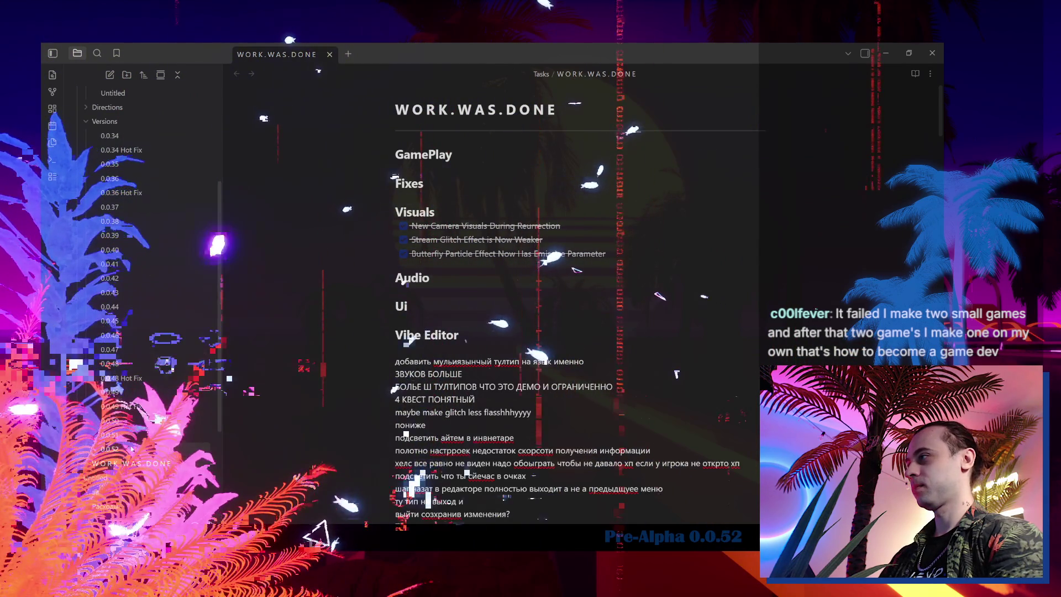
{"action": "left_click", "coordinate": [131, 449]}
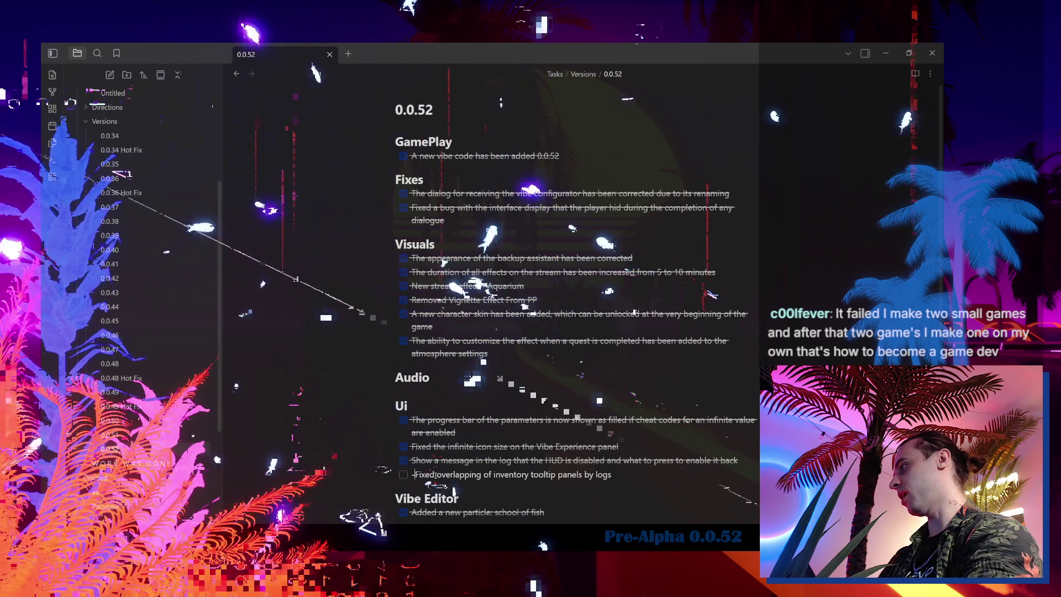
{"action": "left_click", "coordinate": [403, 475]}
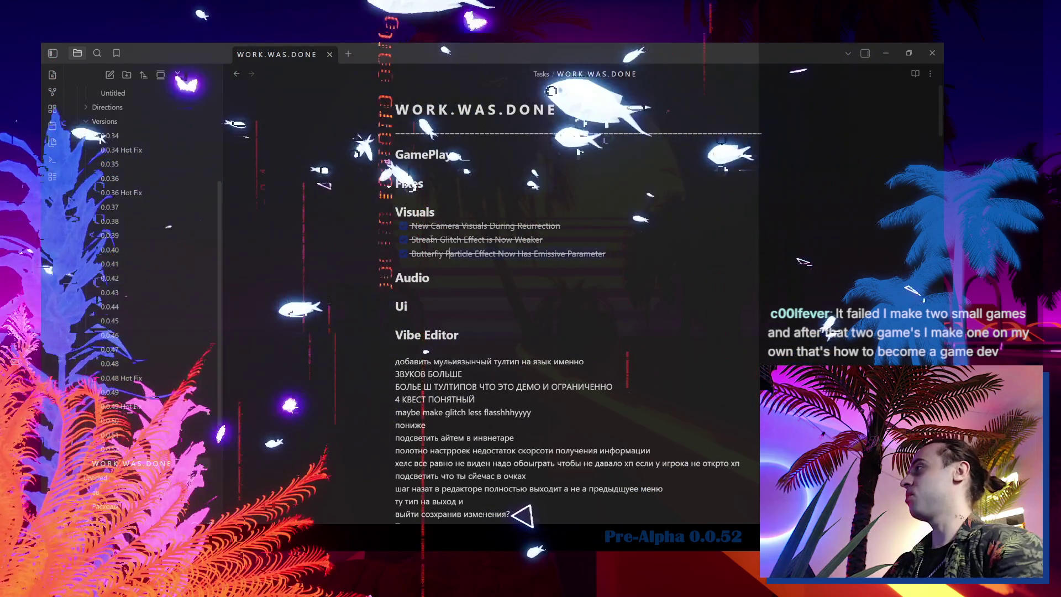
- Cut the three finished Visuals tasks from WORK.WAS.DONE and go to the 0.0.52 note
{"action": "left_click_drag", "start_coordinate": [609, 254], "coordinate": [396, 225]}
{"action": "key", "text": "BackSpace"}
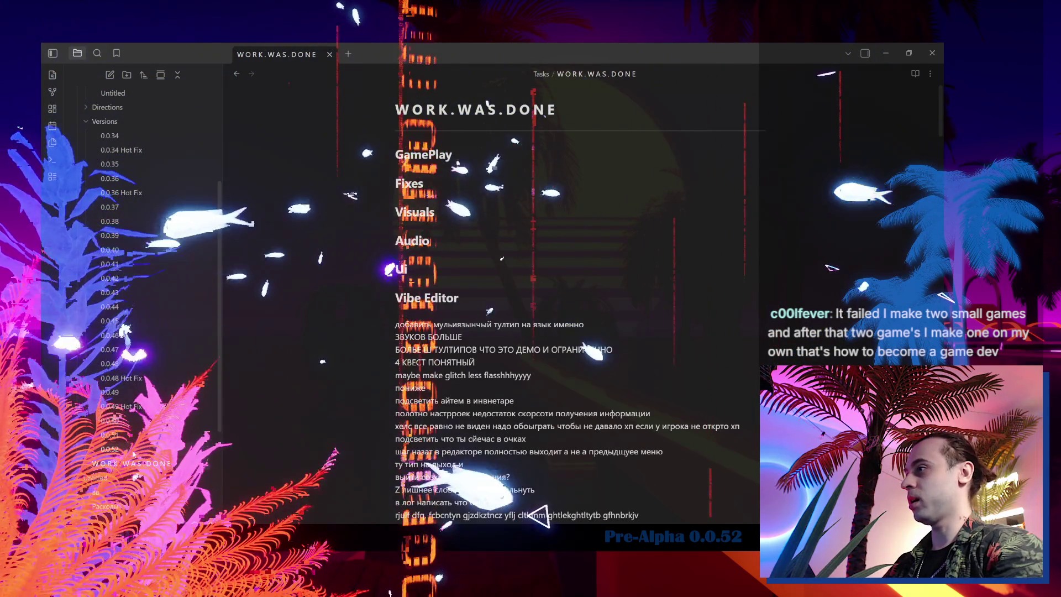
{"action": "left_click", "coordinate": [147, 447]}
{"action": "left_click", "coordinate": [146, 463]}
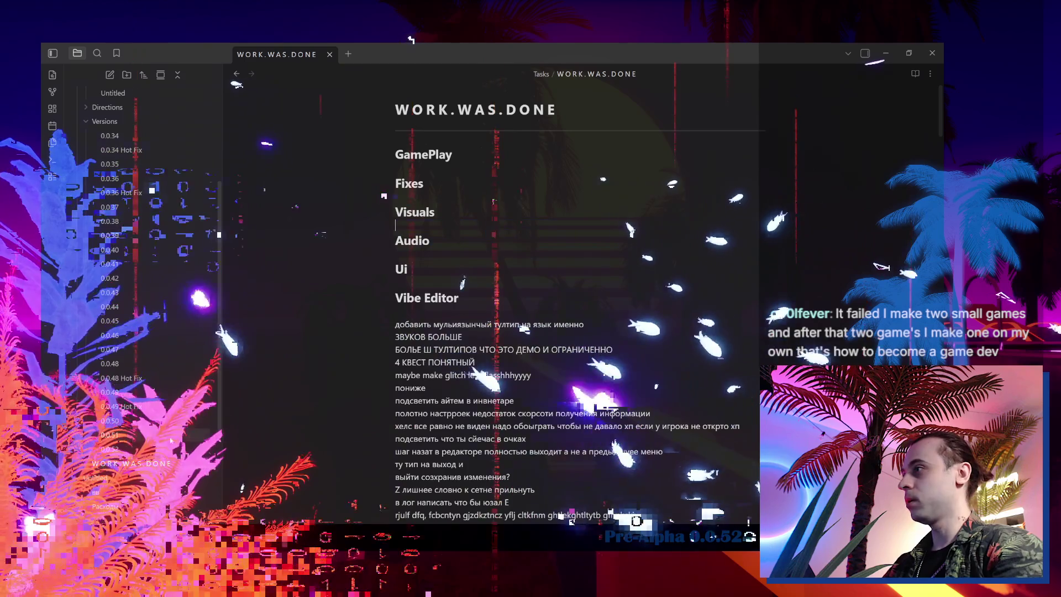
{"action": "key", "text": "ctrl+alt+Left"}
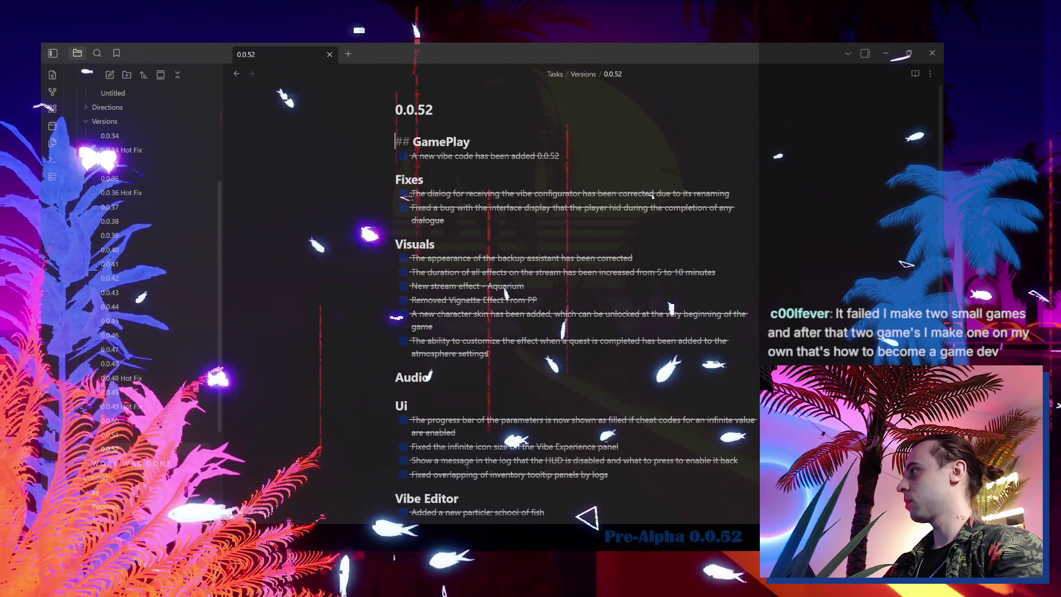
- Paste the Visuals tasks under 0.0.52's Visuals list, tick New Camera Visuals, then minimize Obsidian
{"action": "left_click", "coordinate": [488, 353]}
{"action": "key", "text": "Return"}
{"action": "key", "text": "ctrl+v"}
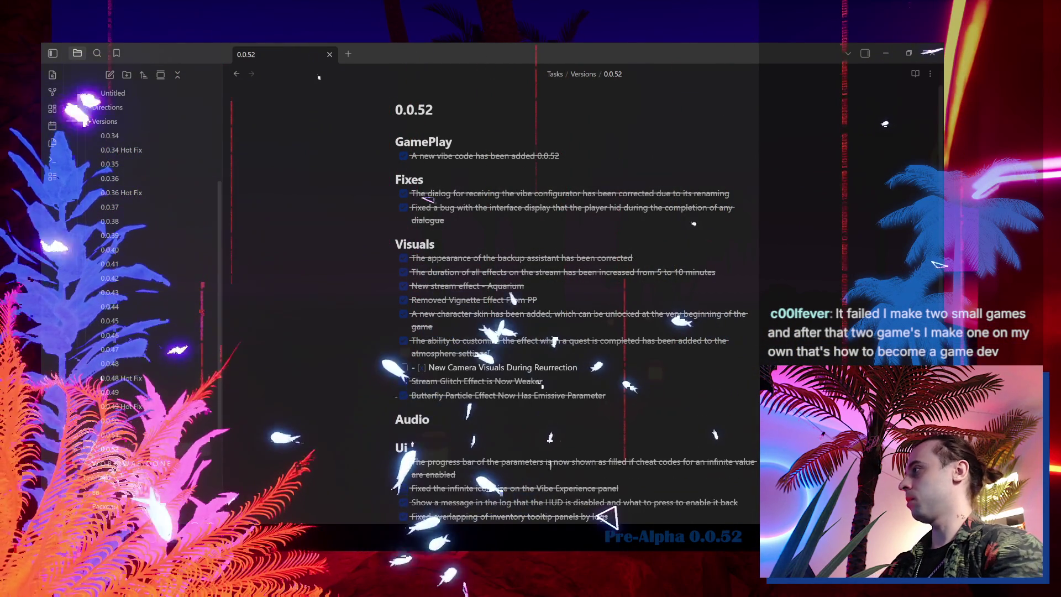
{"action": "left_click", "coordinate": [403, 368]}
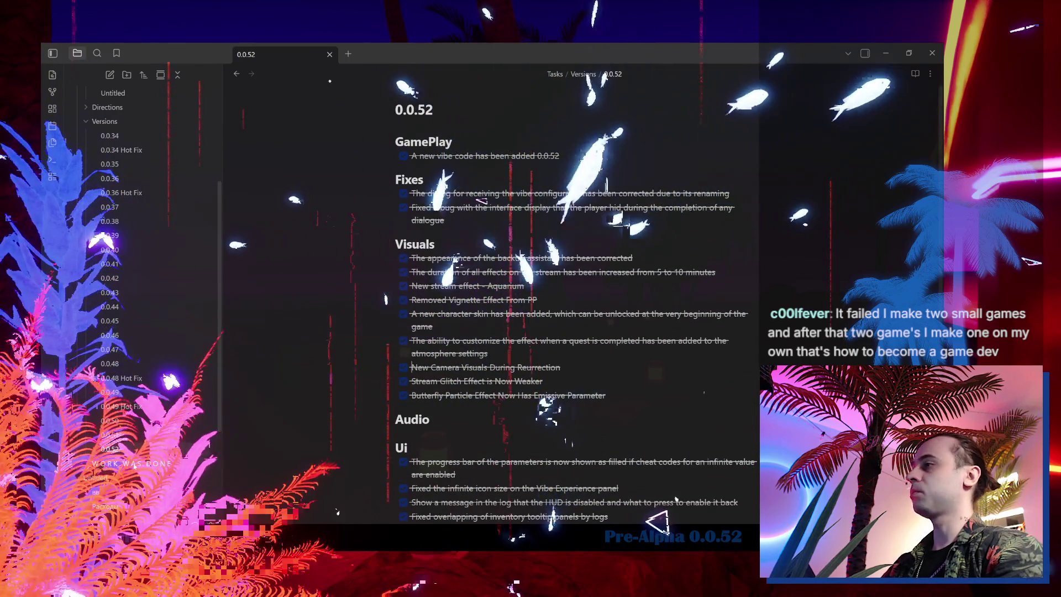
{"action": "scroll", "coordinate": [471, 362], "scroll_direction": "down", "scroll_amount": 6}
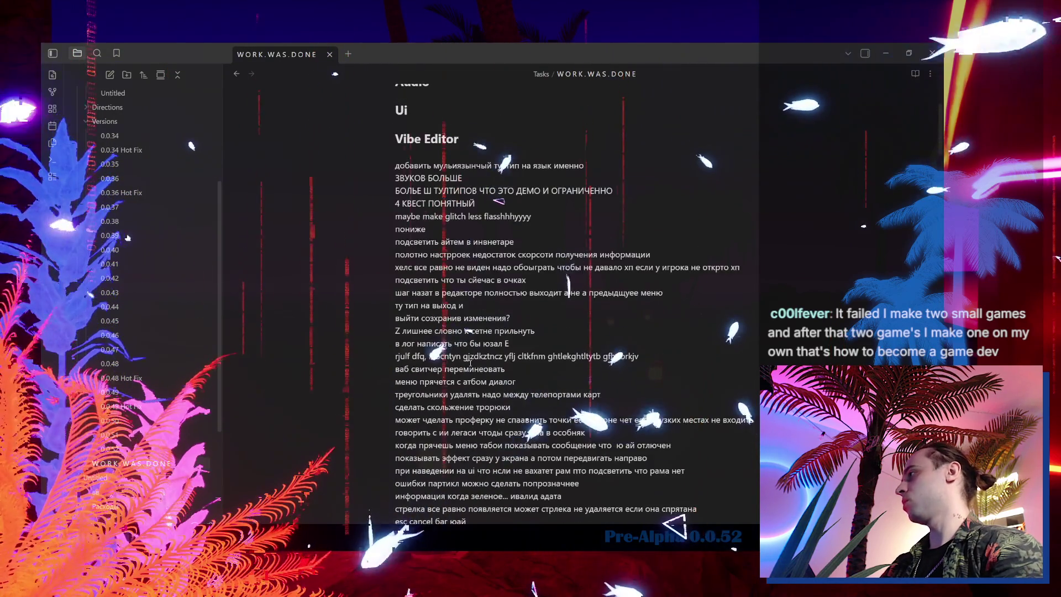
{"action": "left_click", "coordinate": [416, 256]}
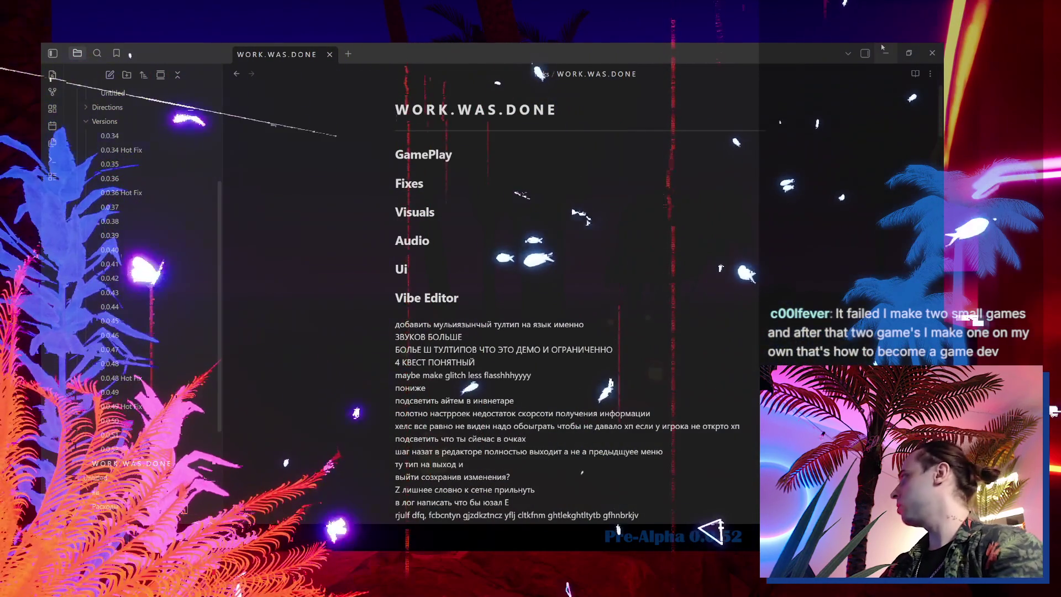
{"action": "left_click", "coordinate": [885, 53]}
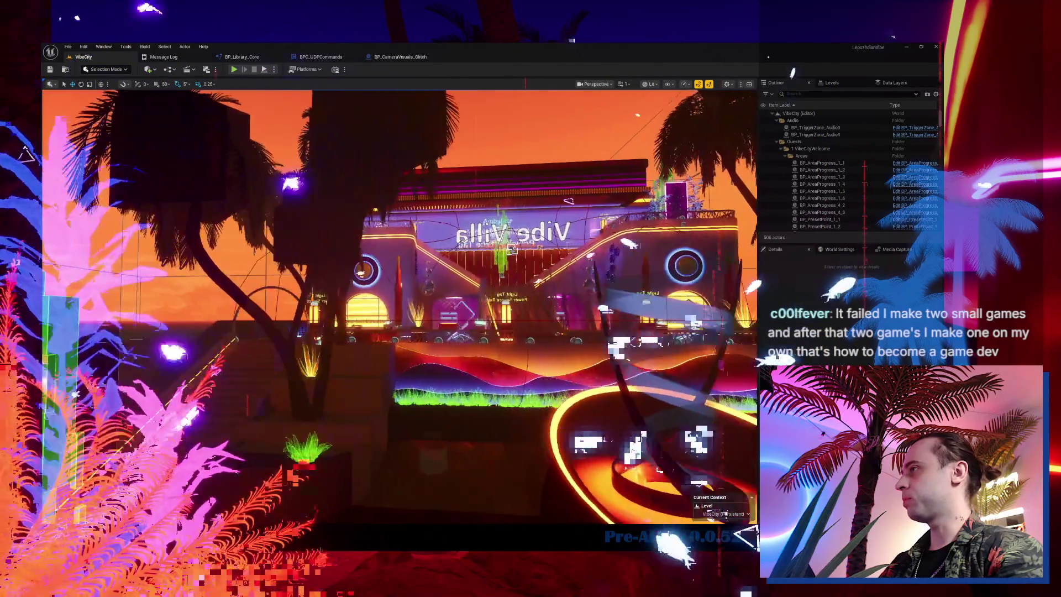
{"action": "scroll", "coordinate": [399, 307], "scroll_direction": "down", "scroll_amount": 2}
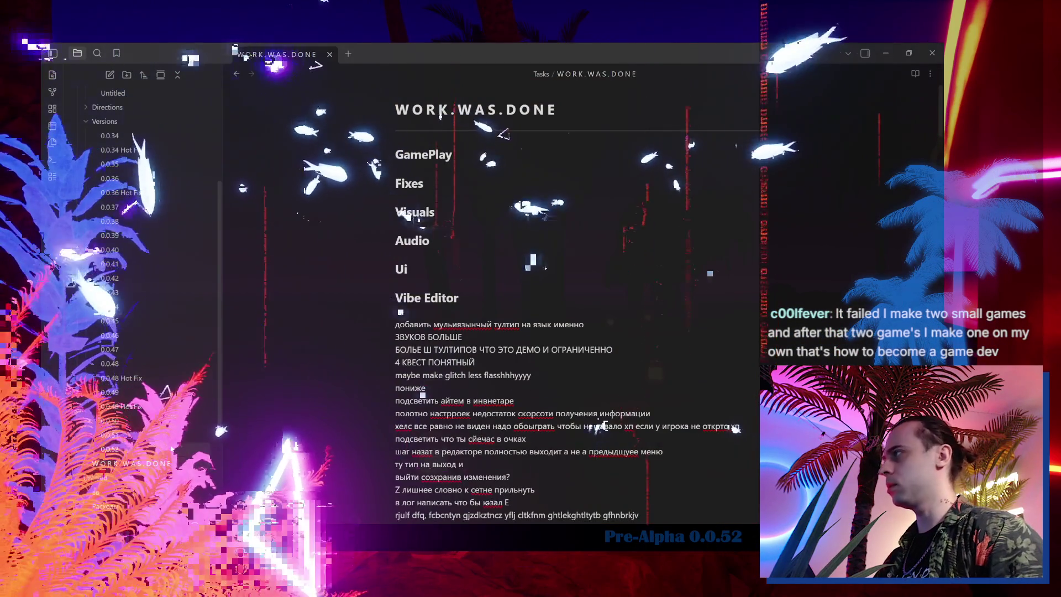
{"action": "left_click", "coordinate": [173, 449]}
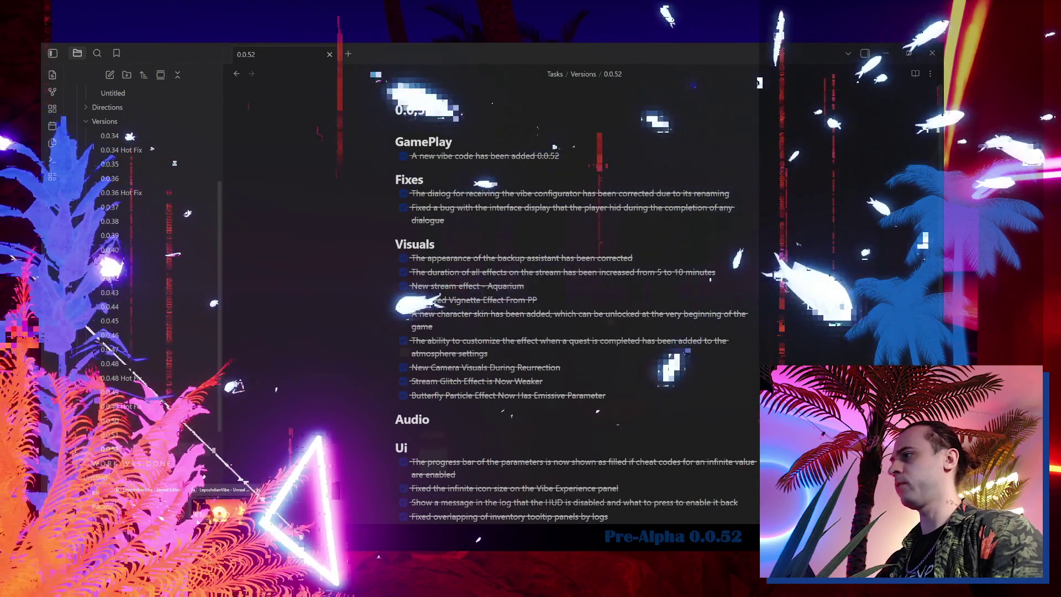
{"action": "key", "text": "alt+Tab"}
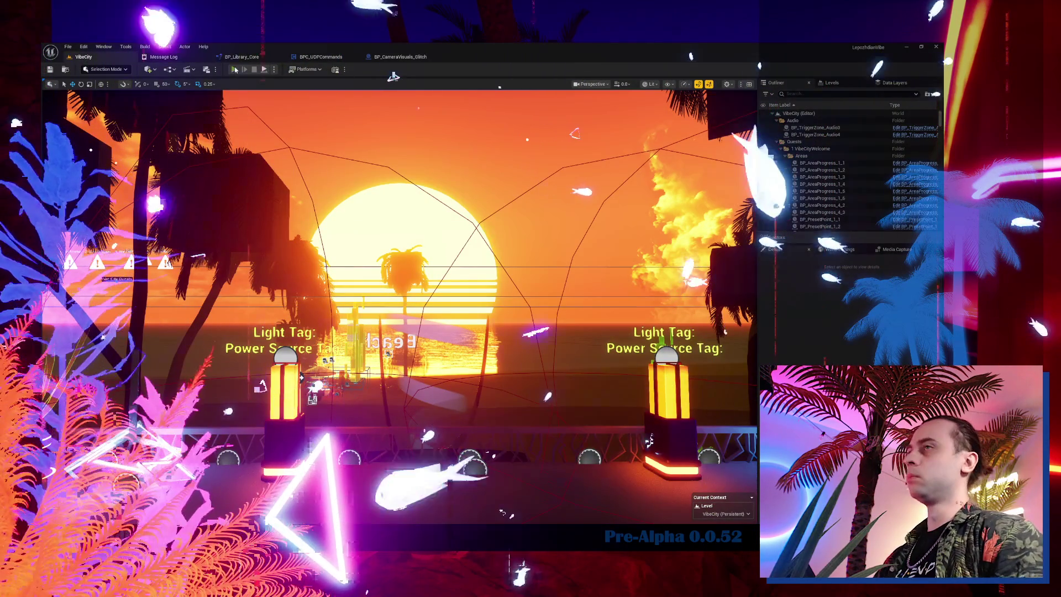
{"action": "key", "text": "alt+p"}
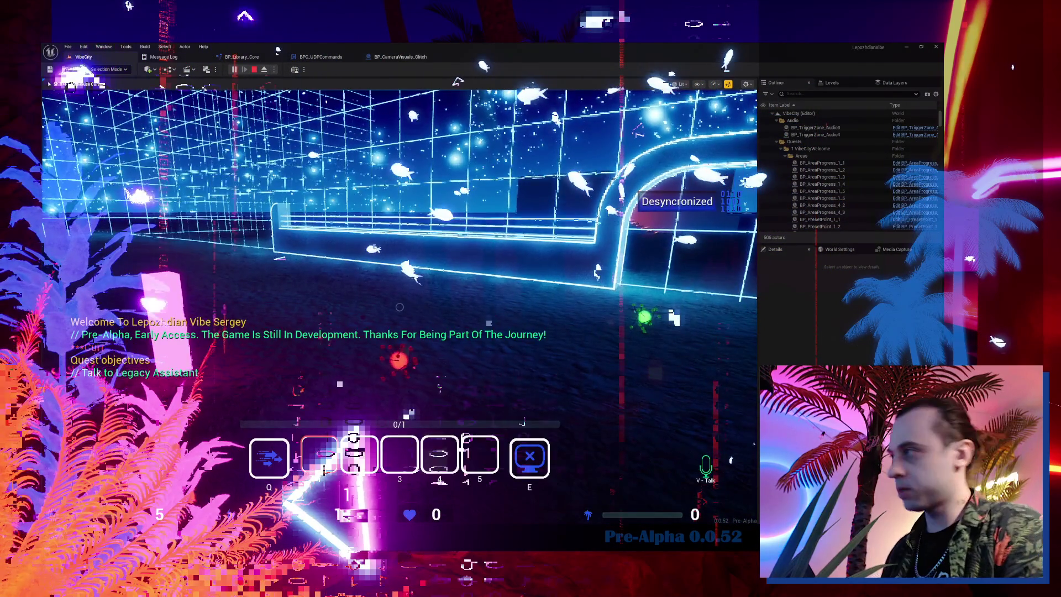
{"action": "key", "text": "Tab"}
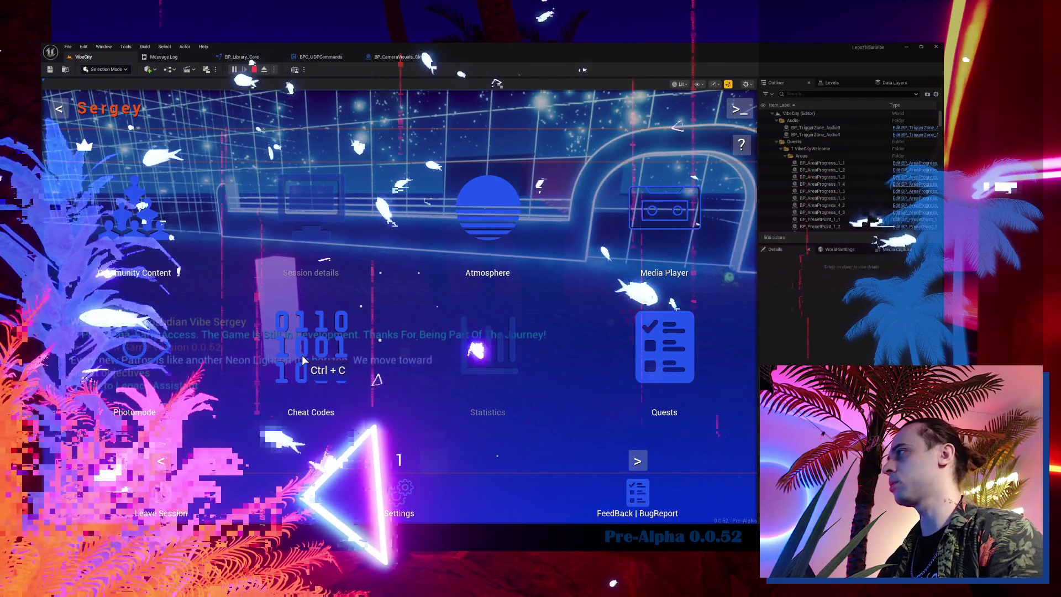
{"action": "left_click", "coordinate": [316, 350]}
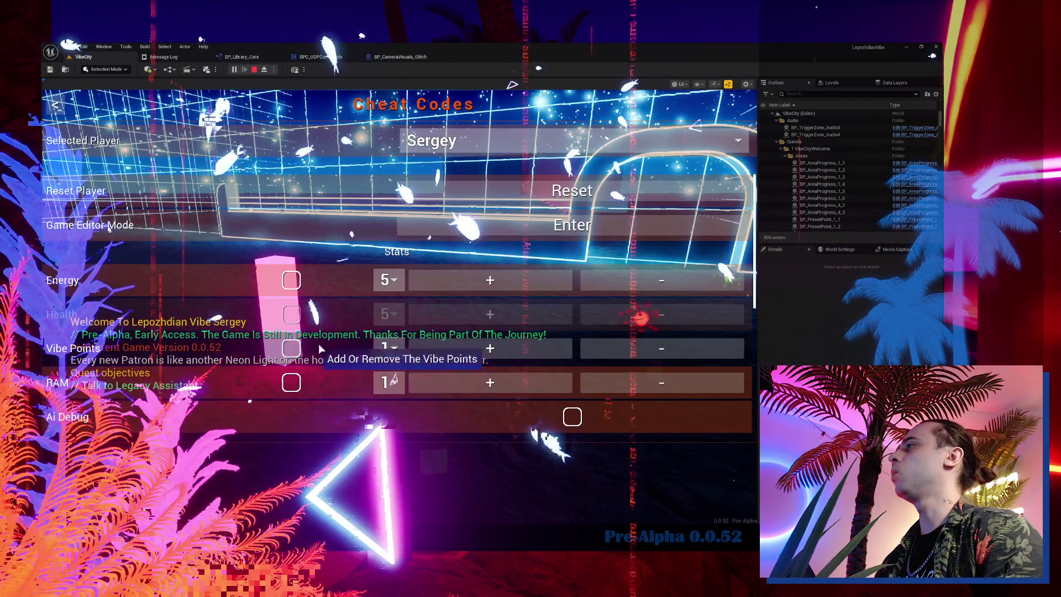
{"action": "left_click", "coordinate": [291, 280]}
{"action": "key", "text": "Tab"}
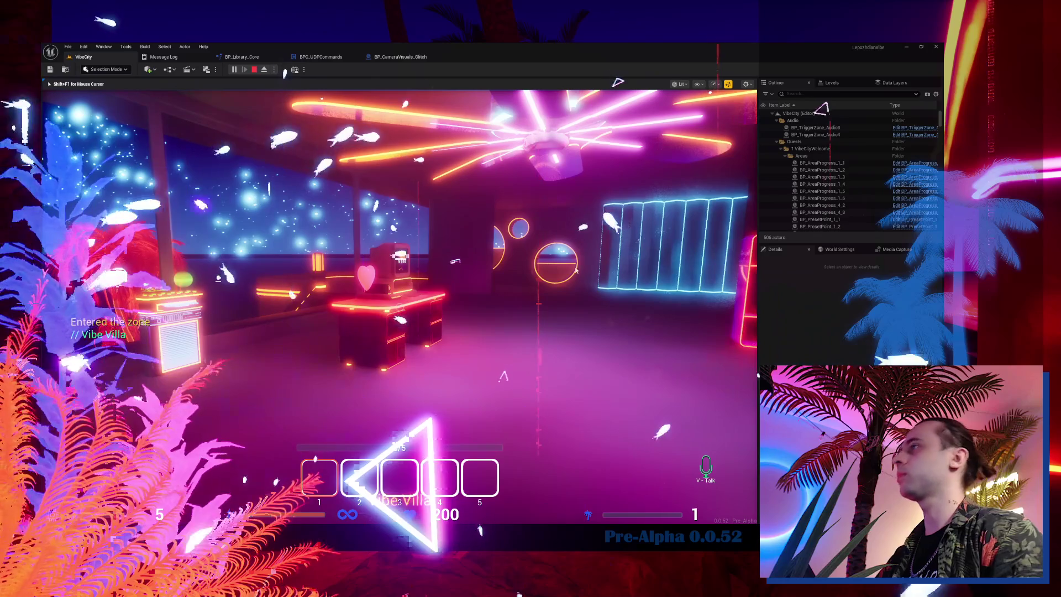
{"action": "key", "text": "Escape"}
{"action": "left_click", "coordinate": [96, 59]}
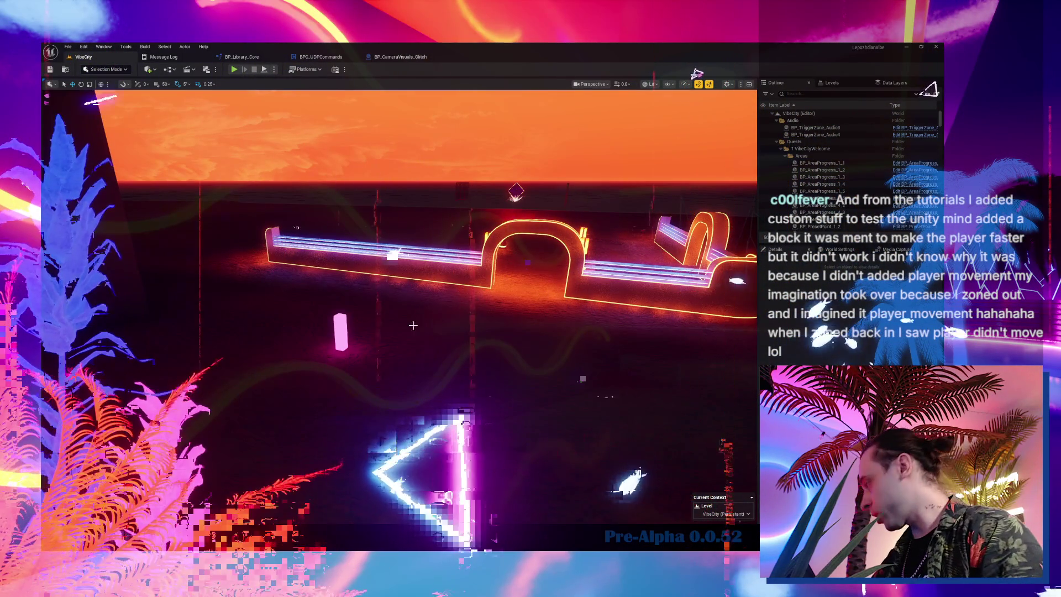
{"action": "left_click", "coordinate": [341, 332]}
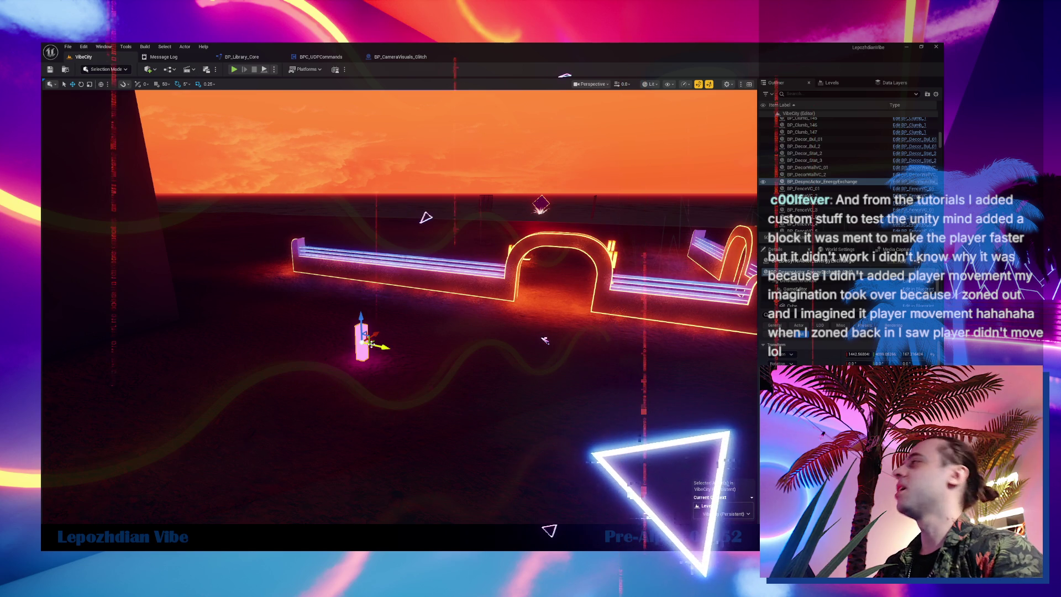
{"action": "left_click_drag", "start_coordinate": [555, 342], "coordinate": [598, 340]}
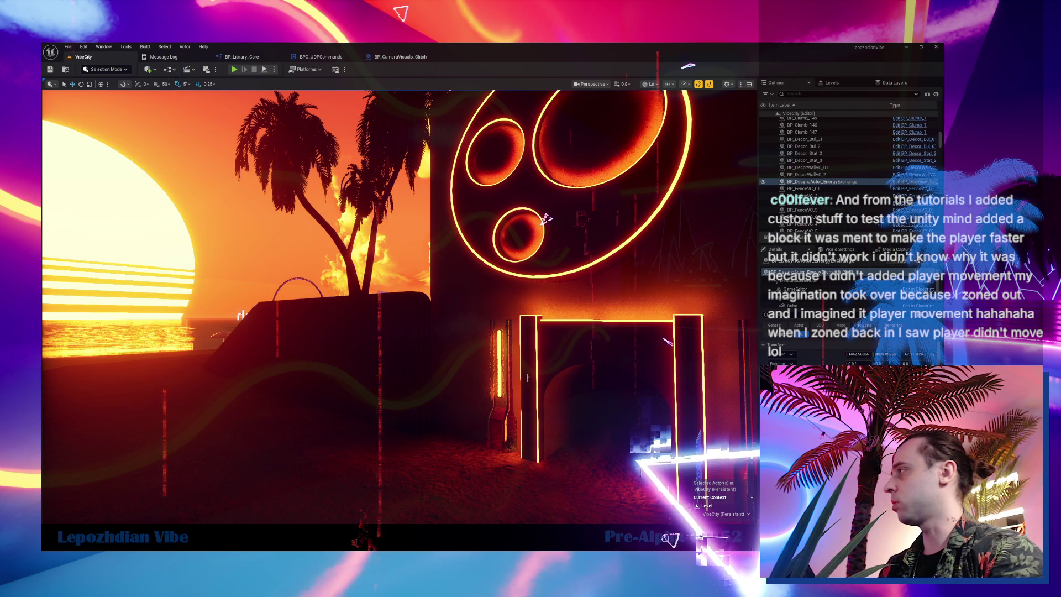
{"action": "key", "text": "f"}
{"action": "scroll", "coordinate": [530, 378], "scroll_direction": "up", "scroll_amount": 10}
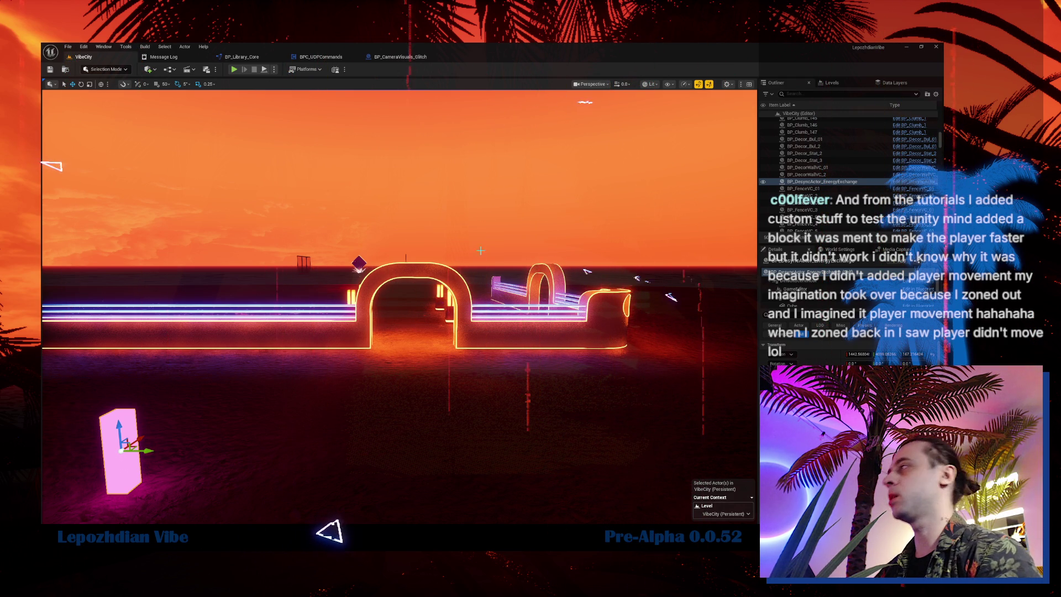
{"action": "left_click_drag", "start_coordinate": [673, 296], "coordinate": [347, 349]}
{"action": "key", "text": "ctrl+space"}
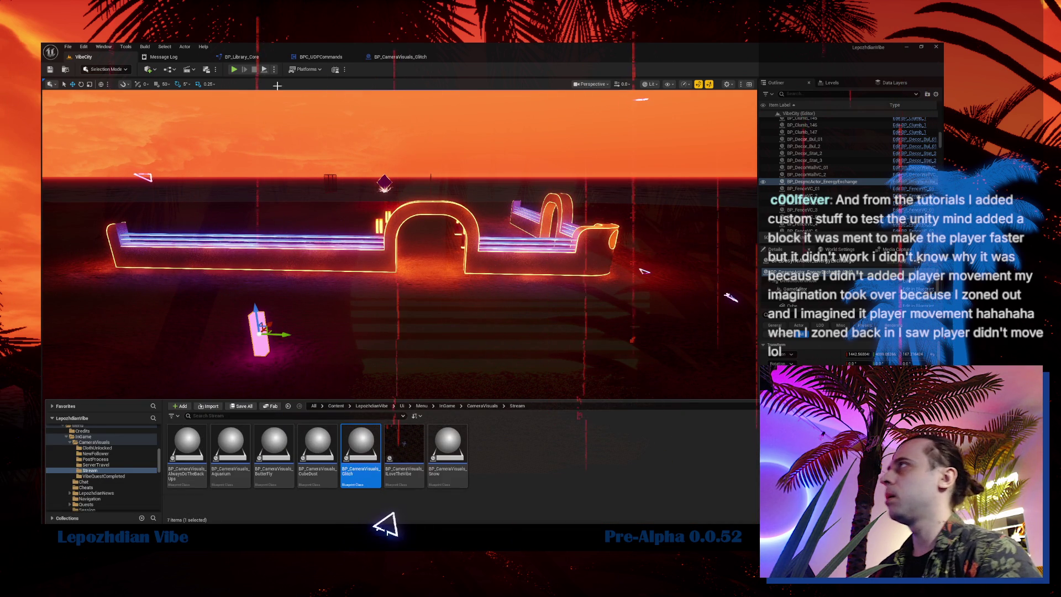
{"action": "left_click_drag", "start_coordinate": [275, 313], "coordinate": [275, 311]}
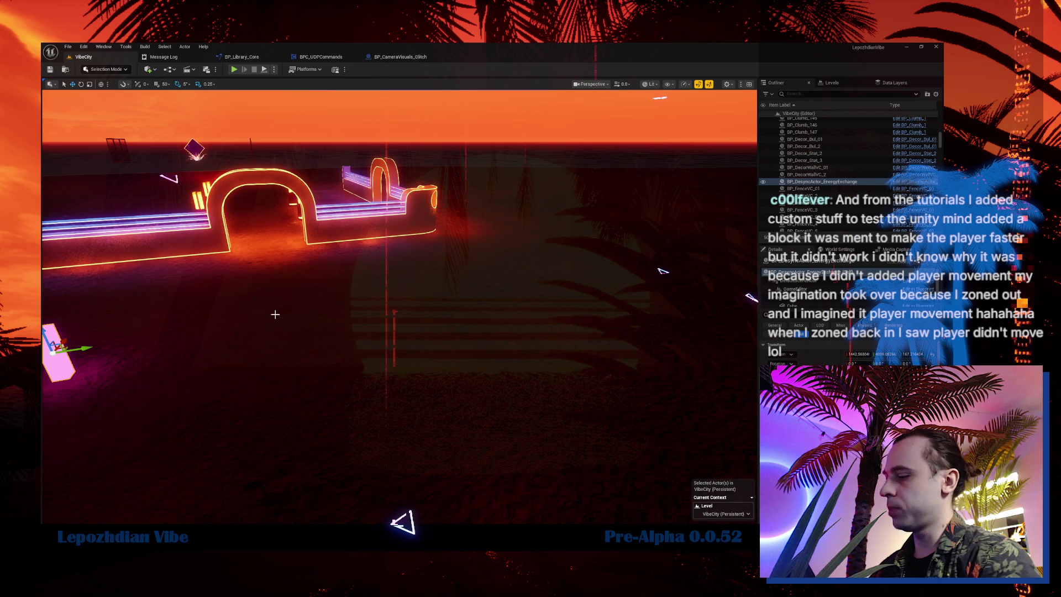
{"action": "key", "text": "Delete"}
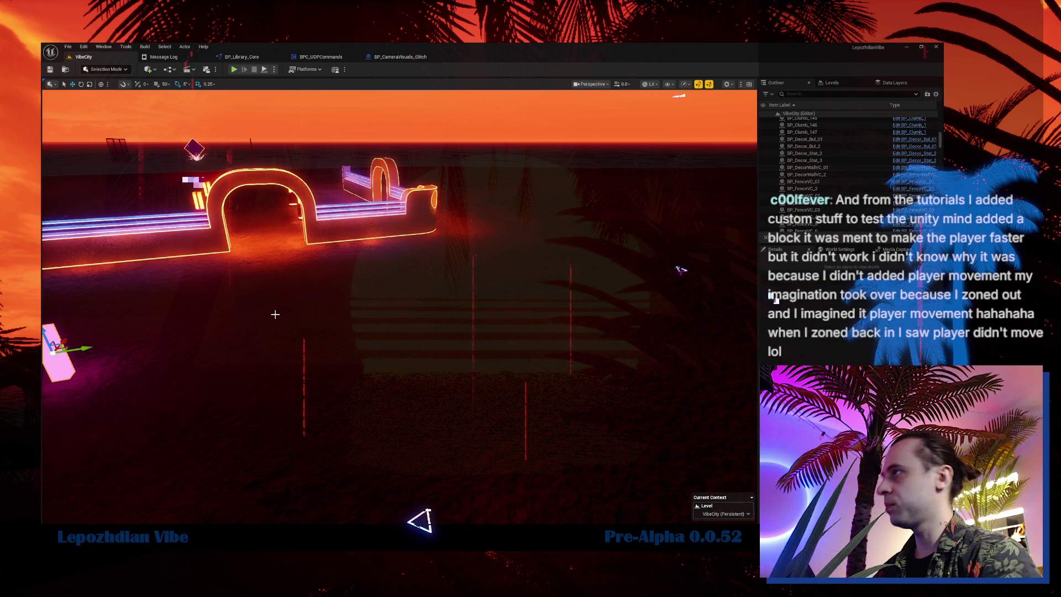
{"action": "left_click_drag", "start_coordinate": [275, 314], "coordinate": [284, 343]}
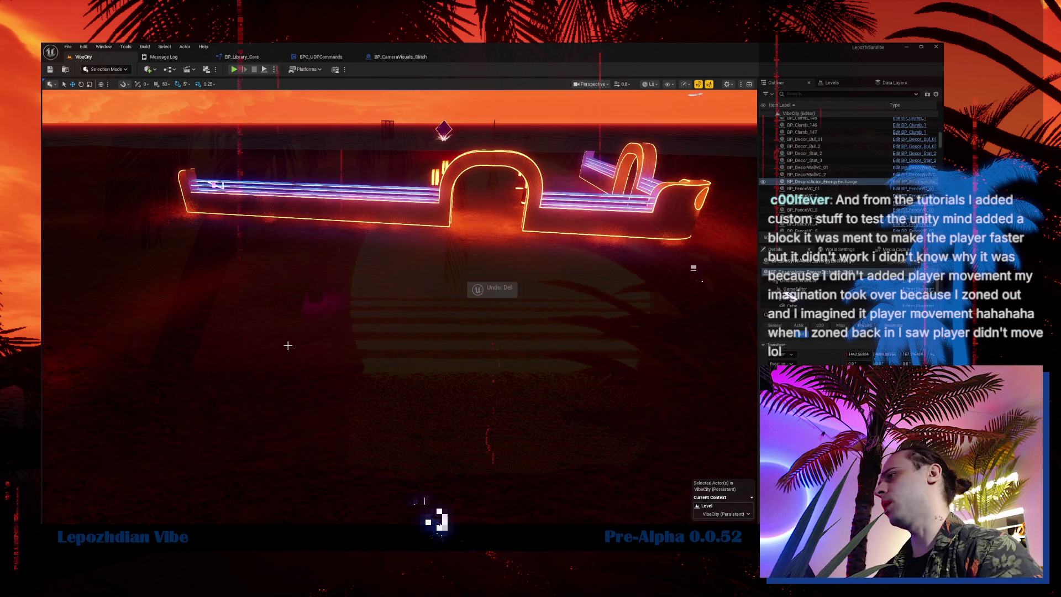
{"action": "key", "text": "ctrl+z"}
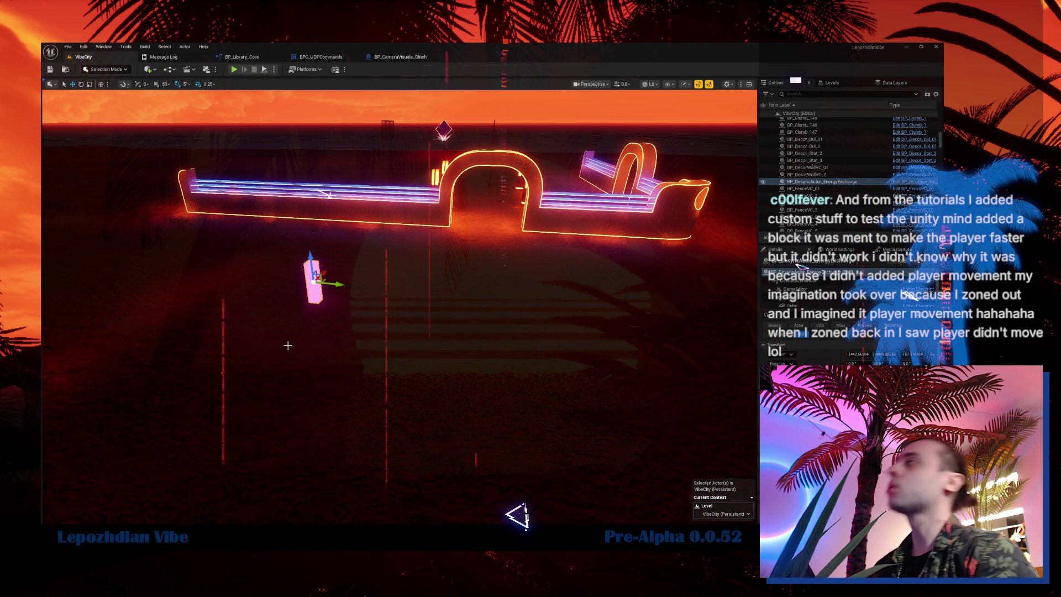
{"action": "left_click", "coordinate": [234, 70]}
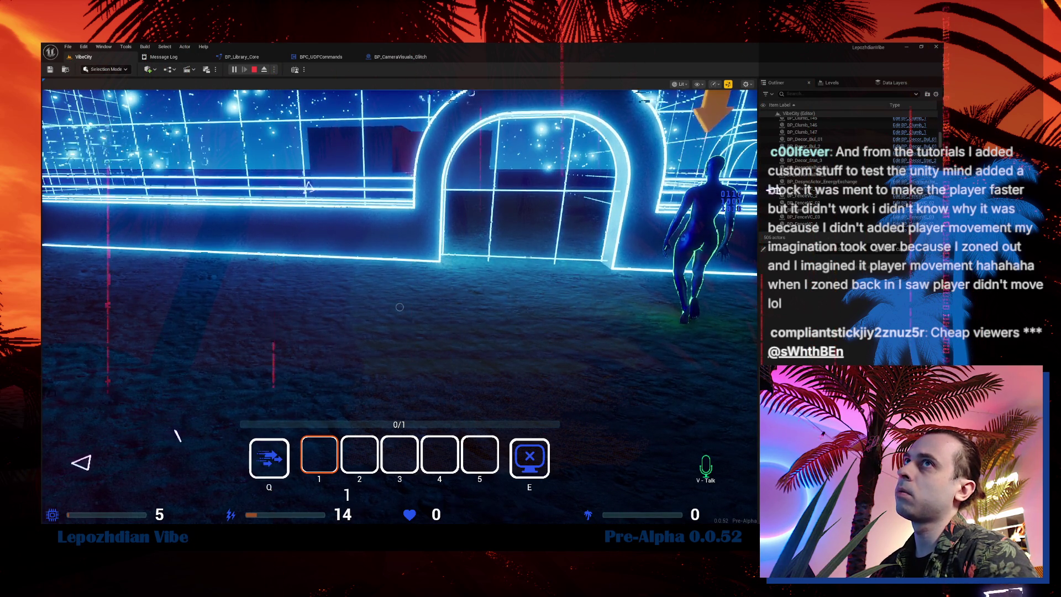
- Give the running Play-In-Editor session control of the mouse
{"action": "left_click", "coordinate": [192, 281]}
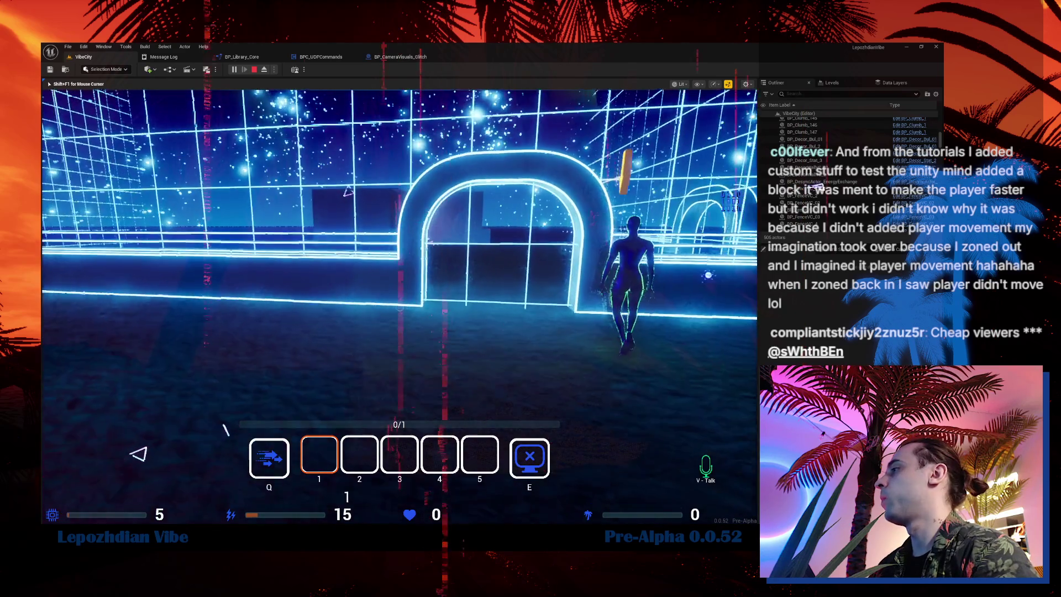
- Walk the character forward through the arch and on to collect the green orb
{"action": "key", "text": "w"}
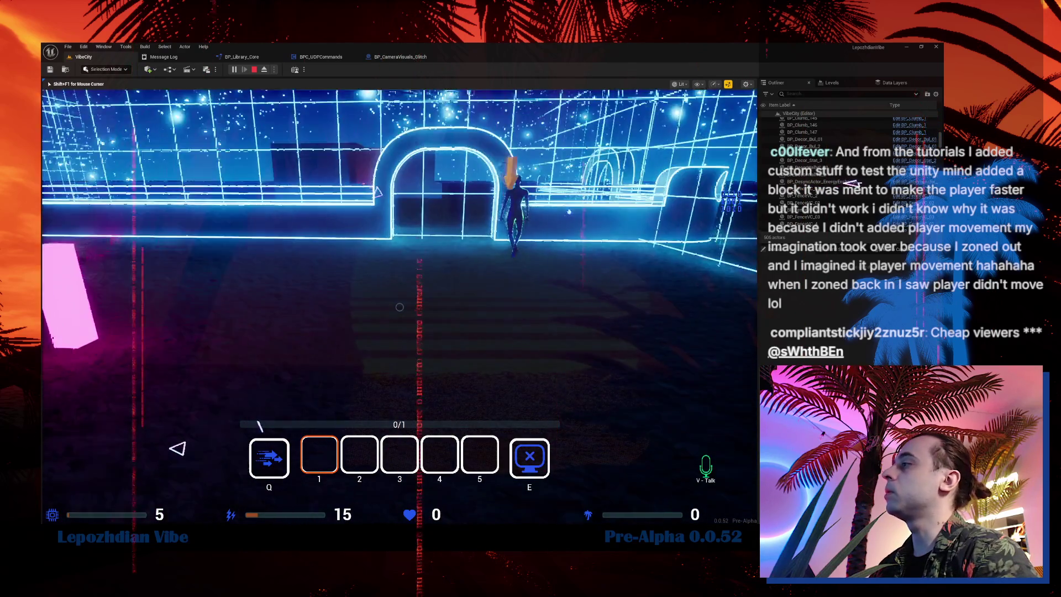
{"action": "left_click", "coordinate": [317, 338]}
{"action": "key", "text": "w"}
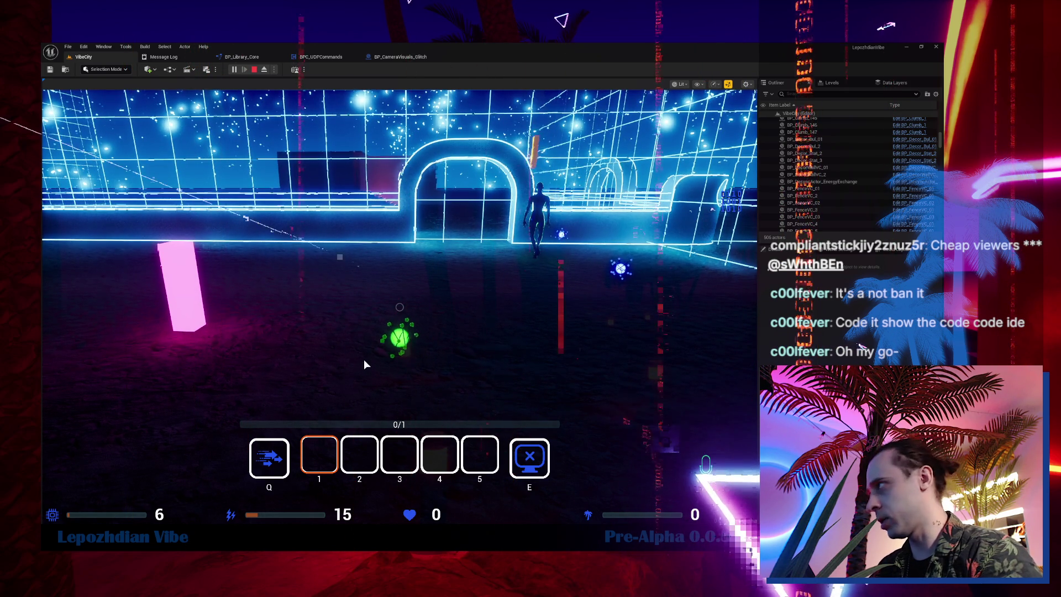
{"action": "left_click", "coordinate": [400, 307]}
{"action": "key", "text": "w"}
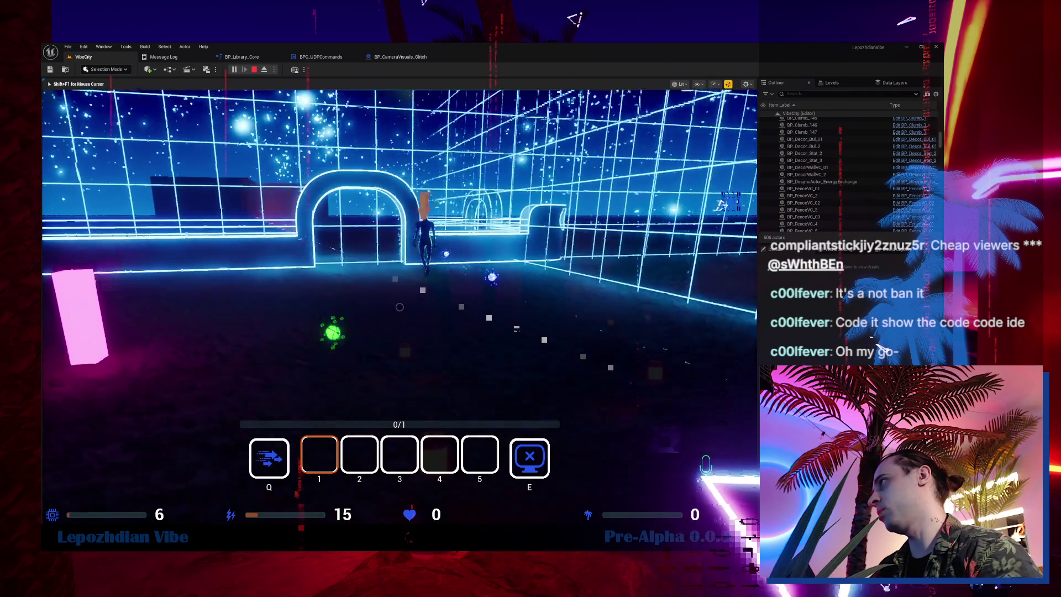
{"action": "key", "text": "w"}
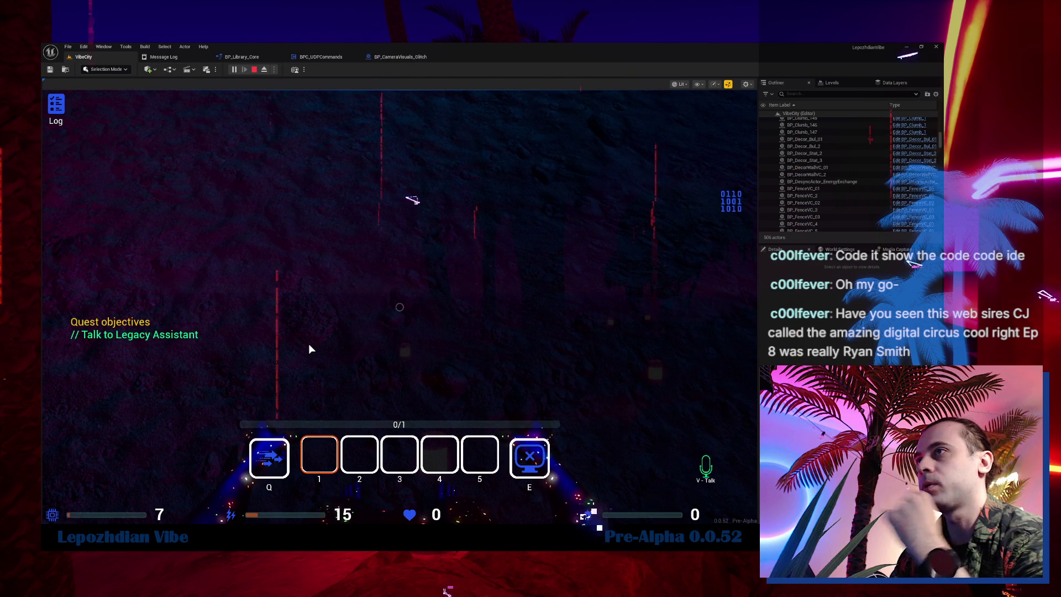
- Recapture the mouse in the PIE viewport to resume control of the game
{"action": "left_click", "coordinate": [309, 344]}
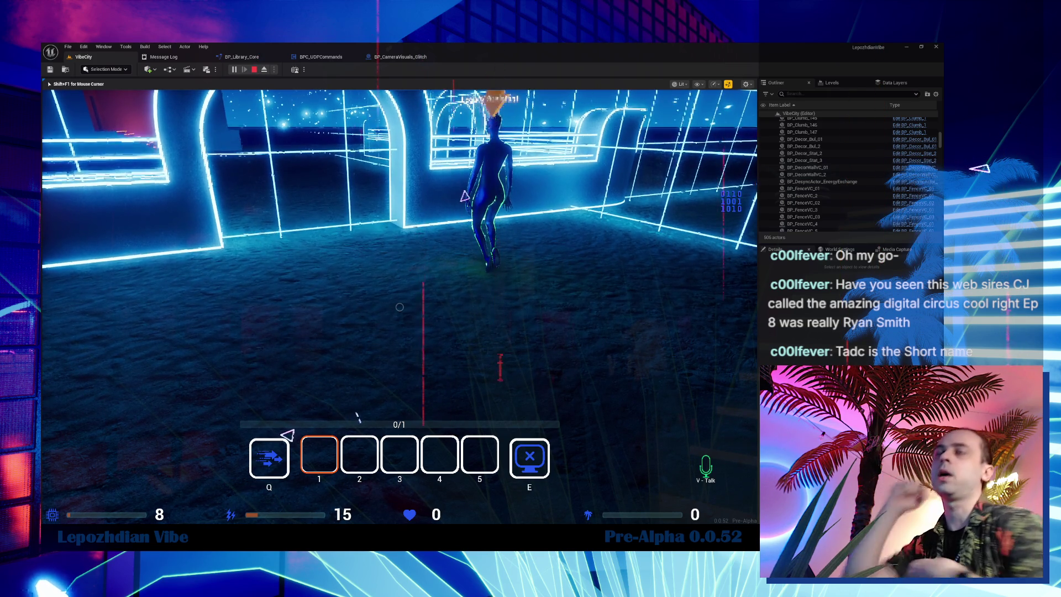
- Walk past the neon arches into the Vibe Villa zone until Level Up appears, then open the main menu
{"action": "key", "text": "w"}
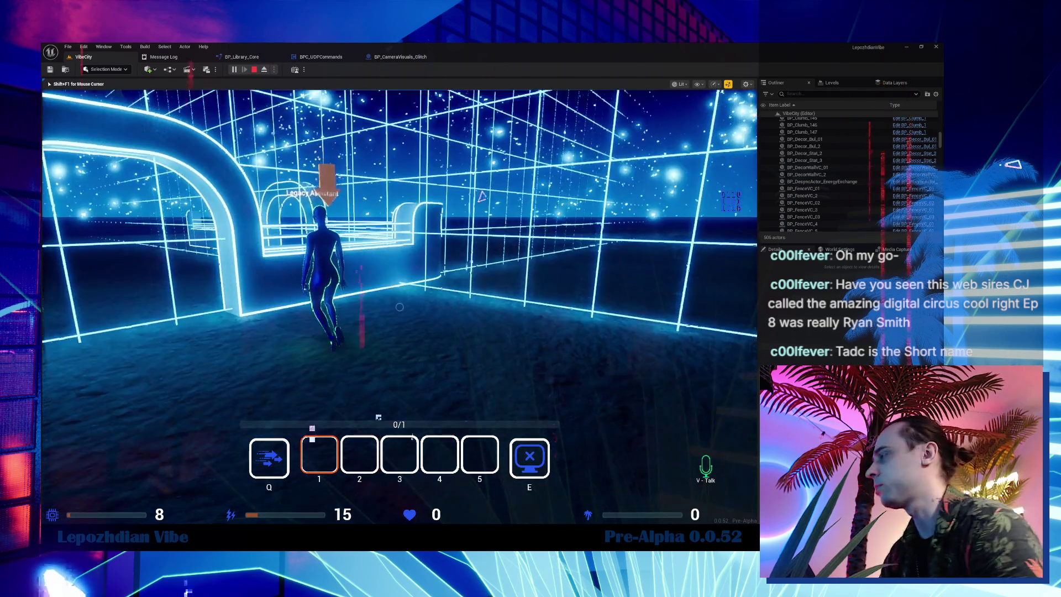
{"action": "key", "text": "w"}
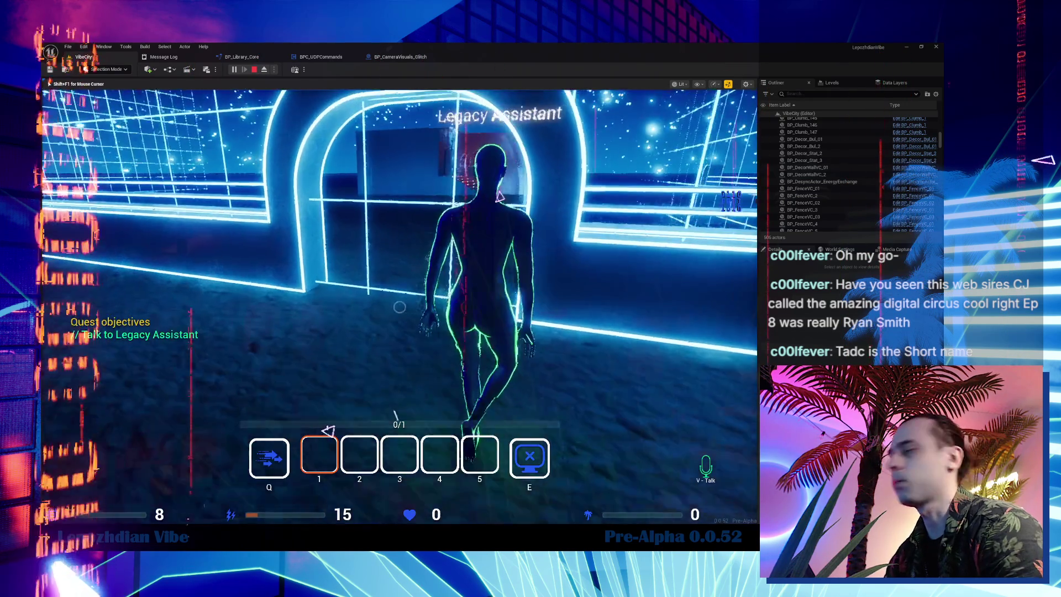
{"action": "key", "text": "w"}
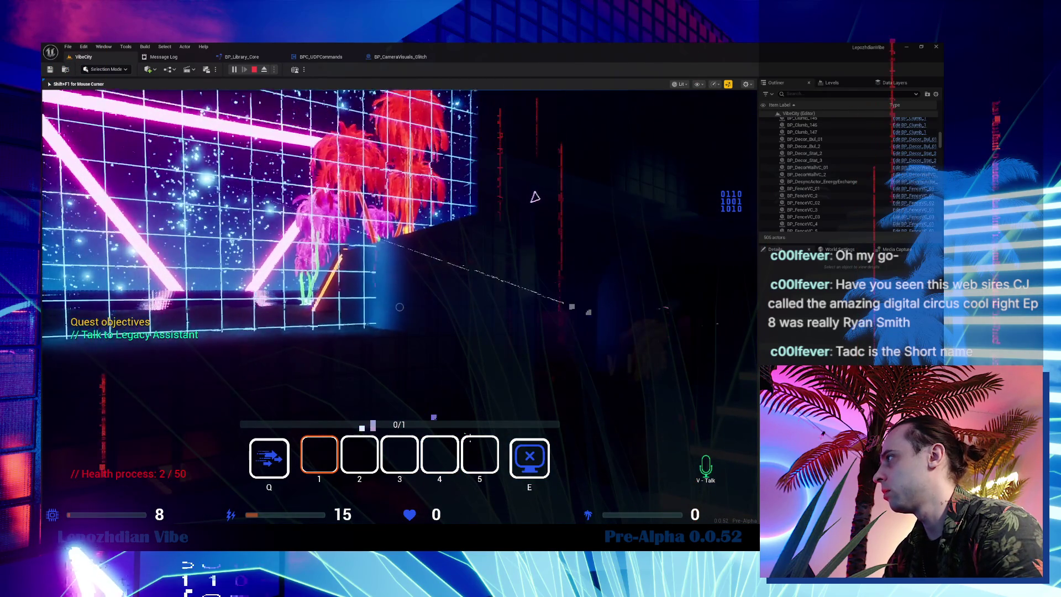
{"action": "key", "text": "w"}
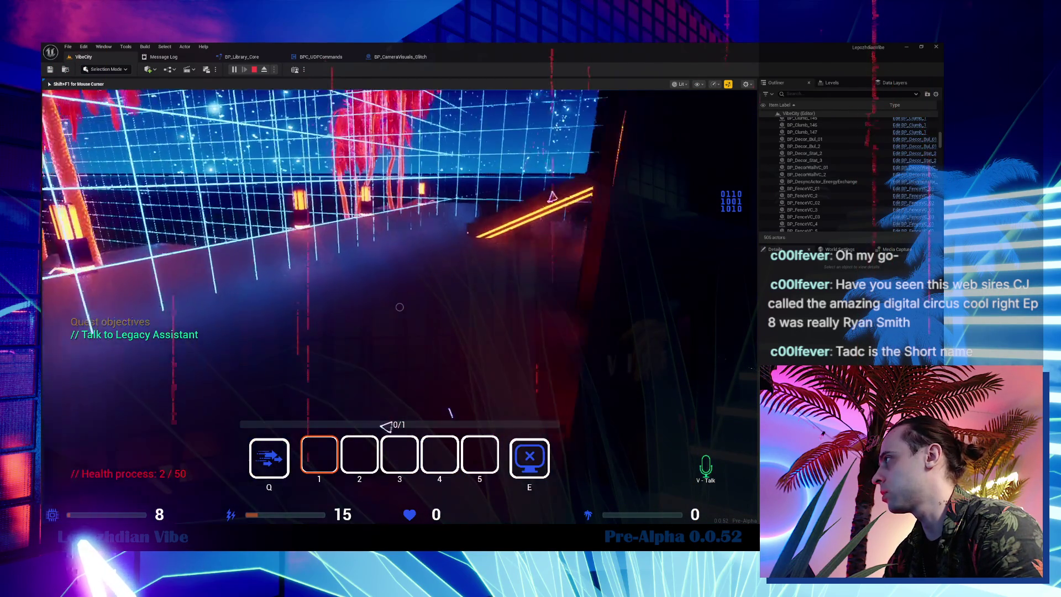
{"action": "key", "text": "w"}
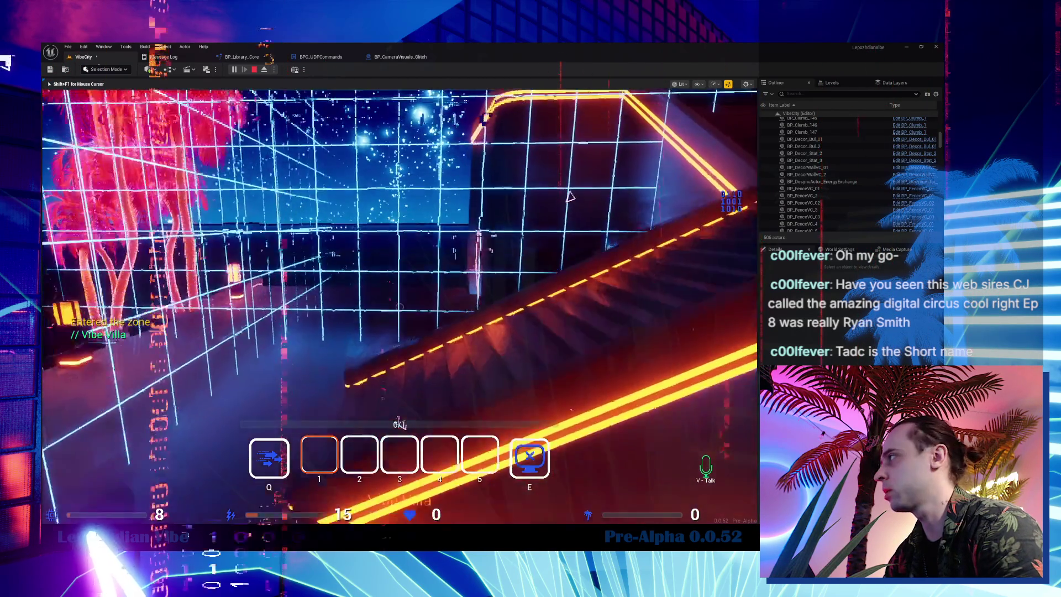
{"action": "key", "text": "w"}
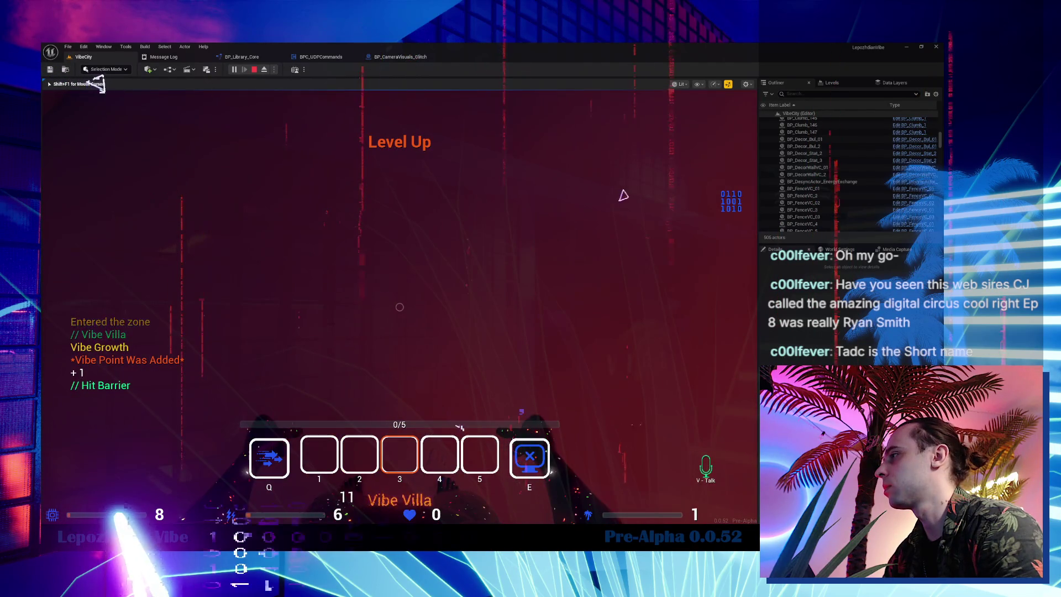
{"action": "key", "text": "Escape"}
- Look through the in-game Cheat Codes page and return to play
{"action": "left_click", "coordinate": [311, 354]}
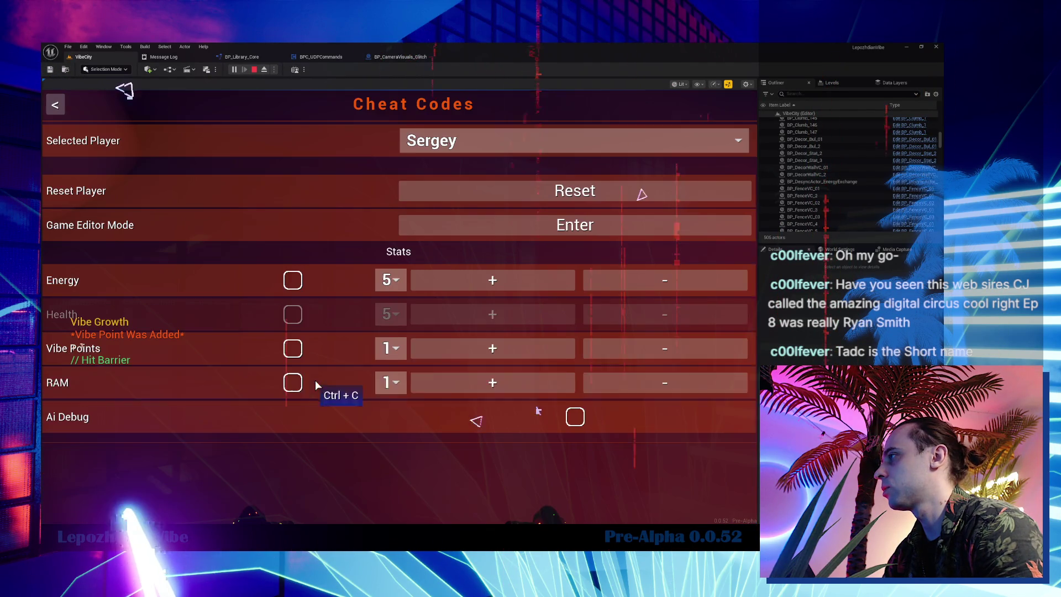
{"action": "scroll", "coordinate": [480, 314], "scroll_direction": "down", "scroll_amount": 3}
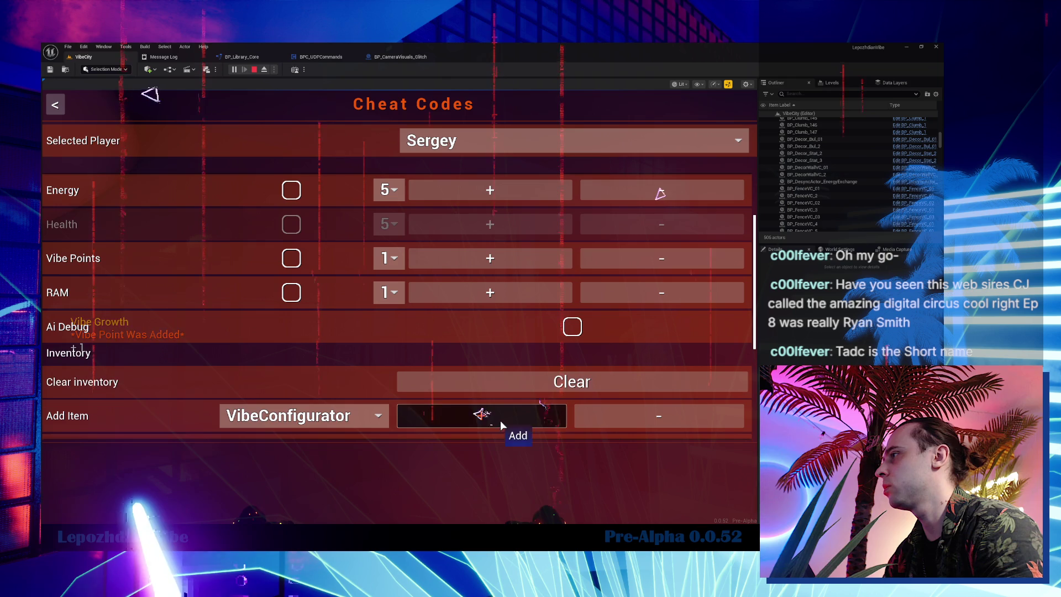
{"action": "key", "text": "Escape"}
{"action": "key", "text": "Escape"}
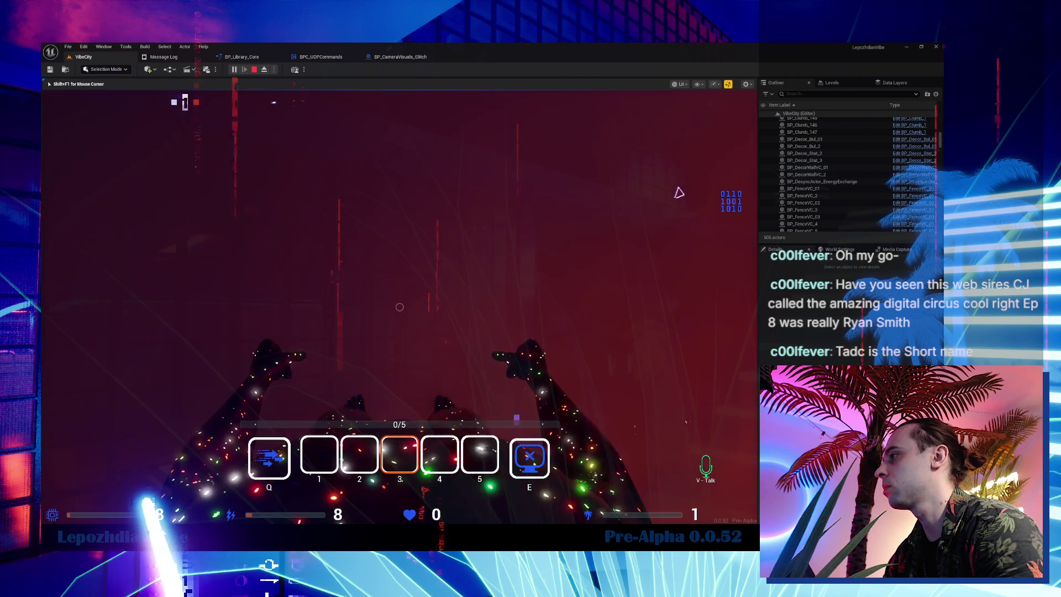
- Switch hotbar slots 4, 5, then 4, stop the play session, and open the Content Drawer
{"action": "key", "text": "4"}
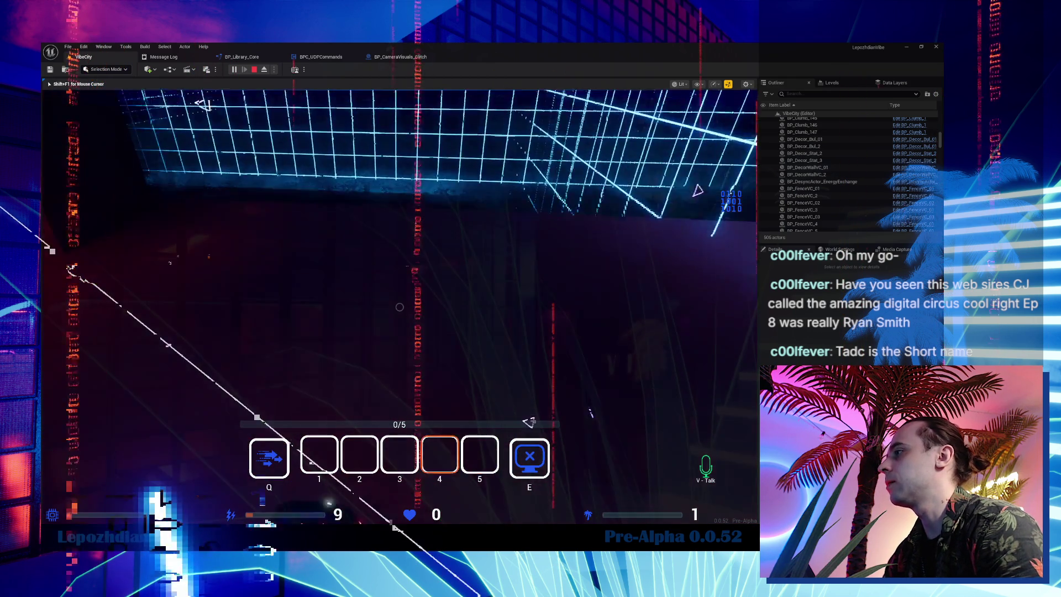
{"action": "key", "text": "5"}
{"action": "key", "text": "4"}
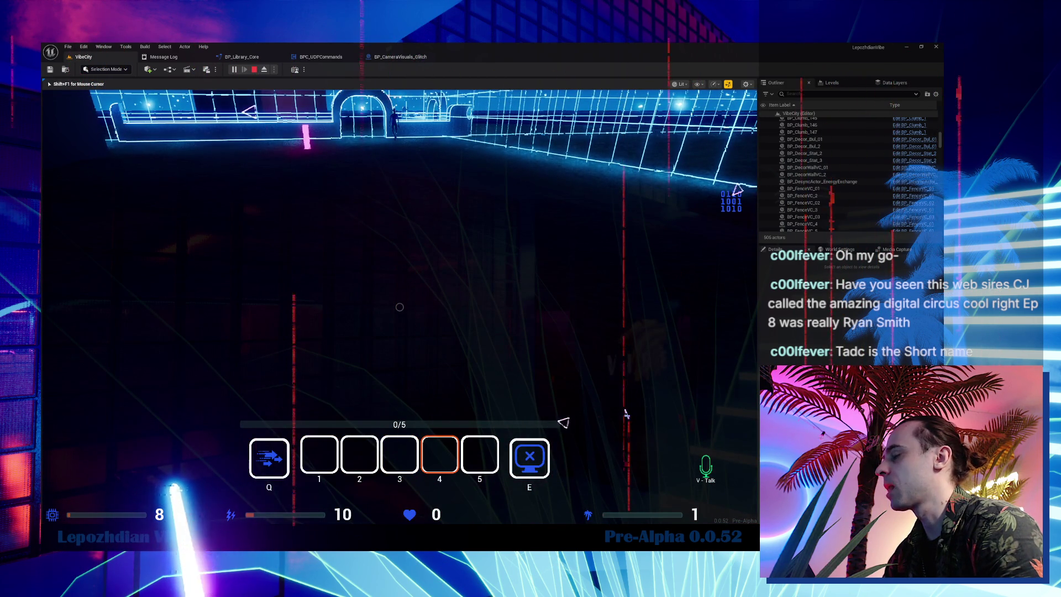
{"action": "key", "text": "Escape"}
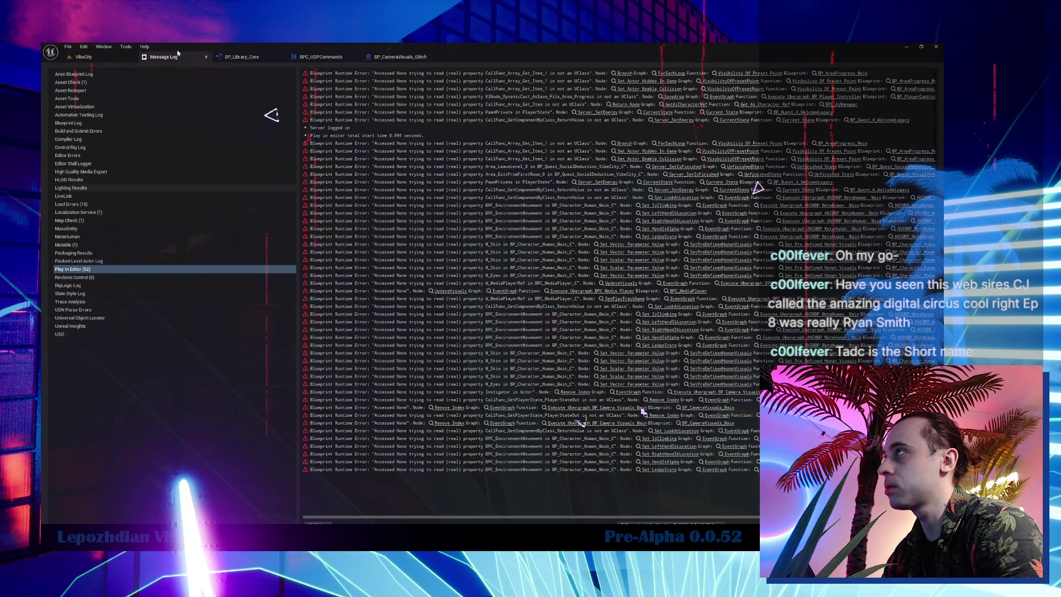
{"action": "key", "text": "ctrl+space"}
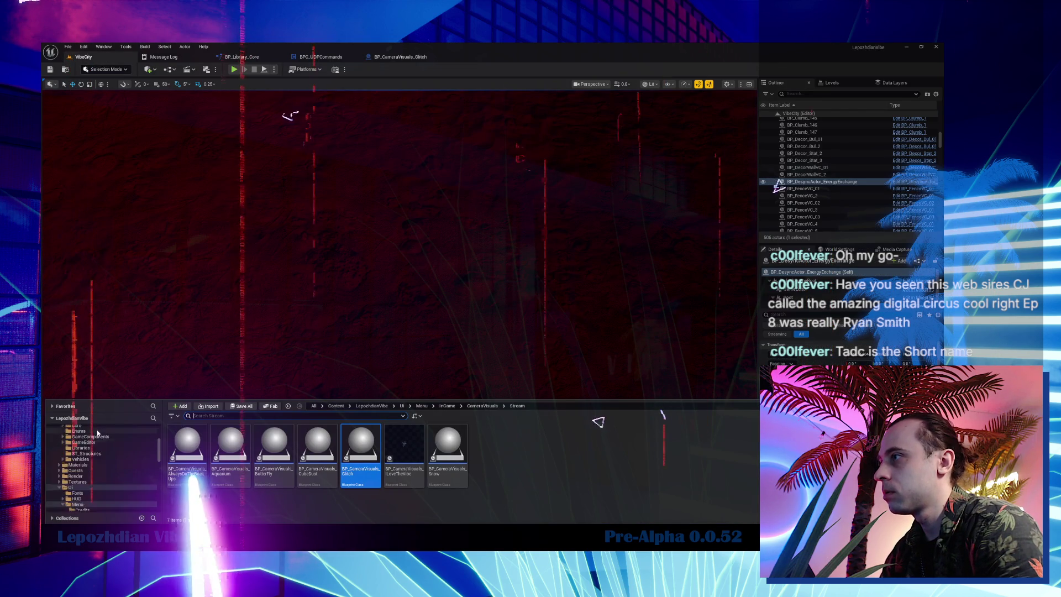
- Search the Content folder for 'skill' and open the W_SocialDeduction_Skill widget blueprint
{"action": "left_click", "coordinate": [69, 434]}
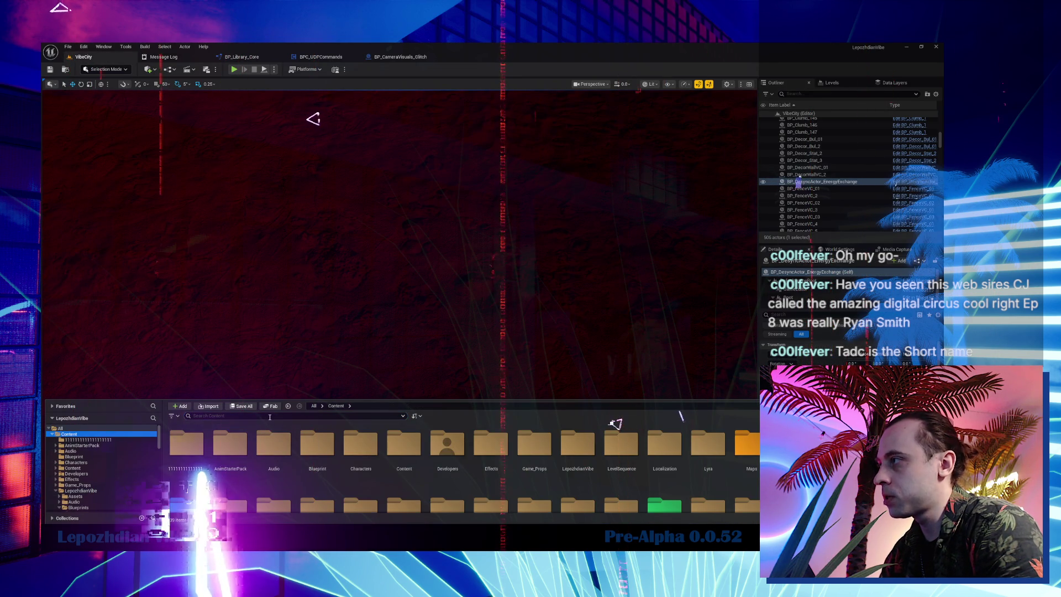
{"action": "left_click", "coordinate": [266, 418]}
{"action": "type", "text": "s"}
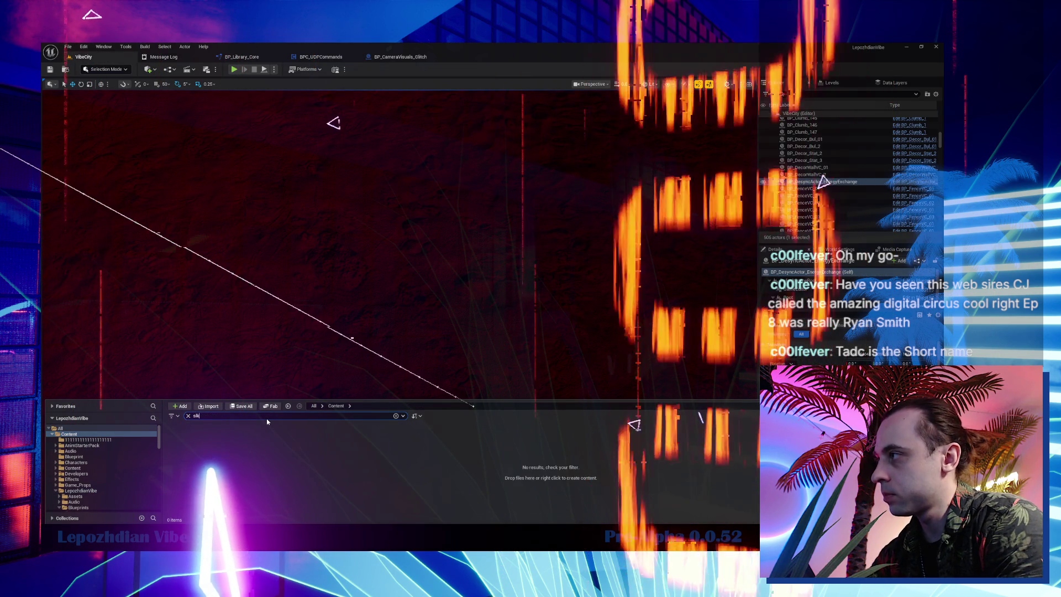
{"action": "type", "text": "kill"}
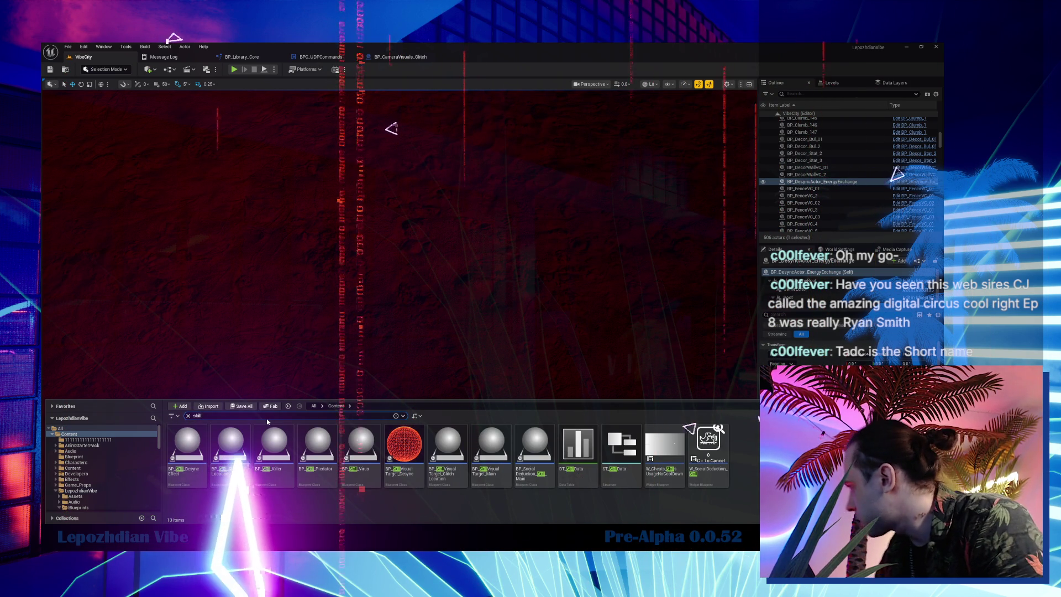
{"action": "double_click", "coordinate": [716, 454]}
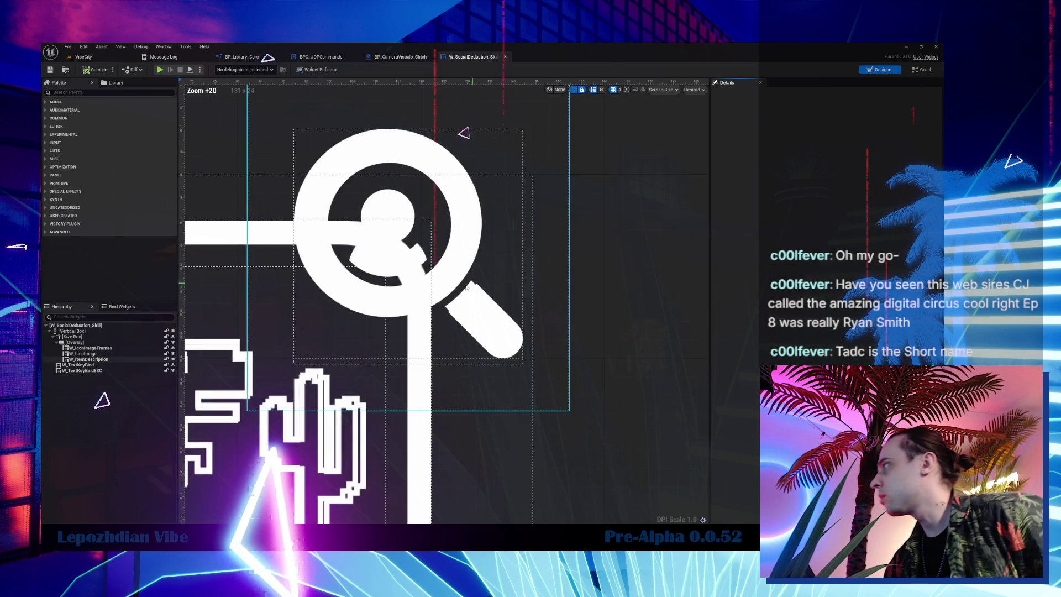
- Select W_ItemDescription, then switch W_SocialDeduction_Skill to its EventGraph and pan across the nodes
{"action": "left_click", "coordinate": [467, 269]}
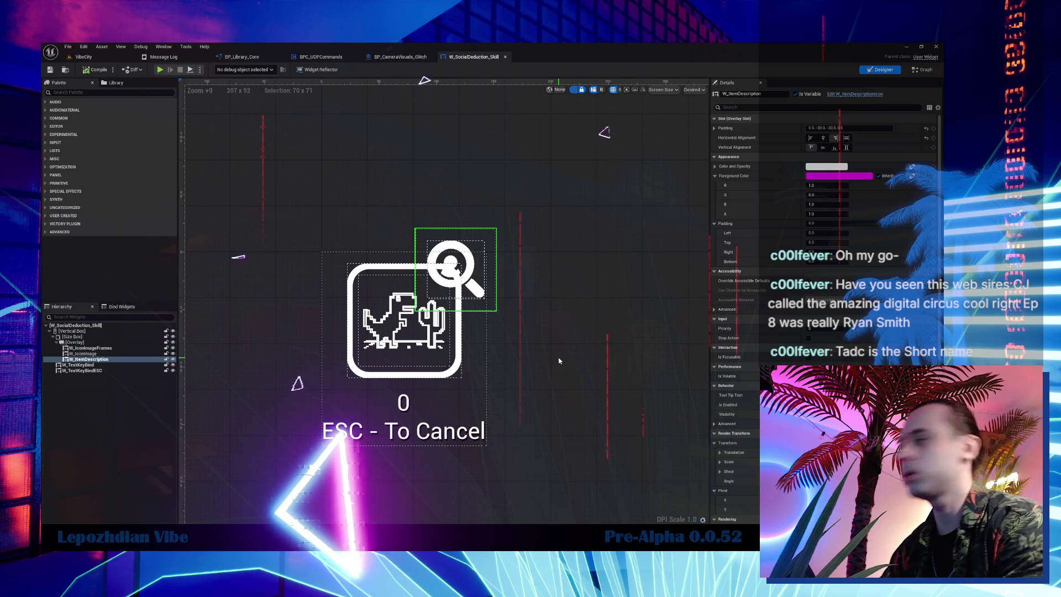
{"action": "left_click", "coordinate": [932, 72]}
{"action": "mouse_move", "coordinate": [386, 332]}
{"action": "left_mouse_down"}
{"action": "mouse_move", "coordinate": [376, 221]}
{"action": "mouse_move", "coordinate": [498, 233]}
{"action": "mouse_move", "coordinate": [619, 221]}
{"action": "left_mouse_up"}
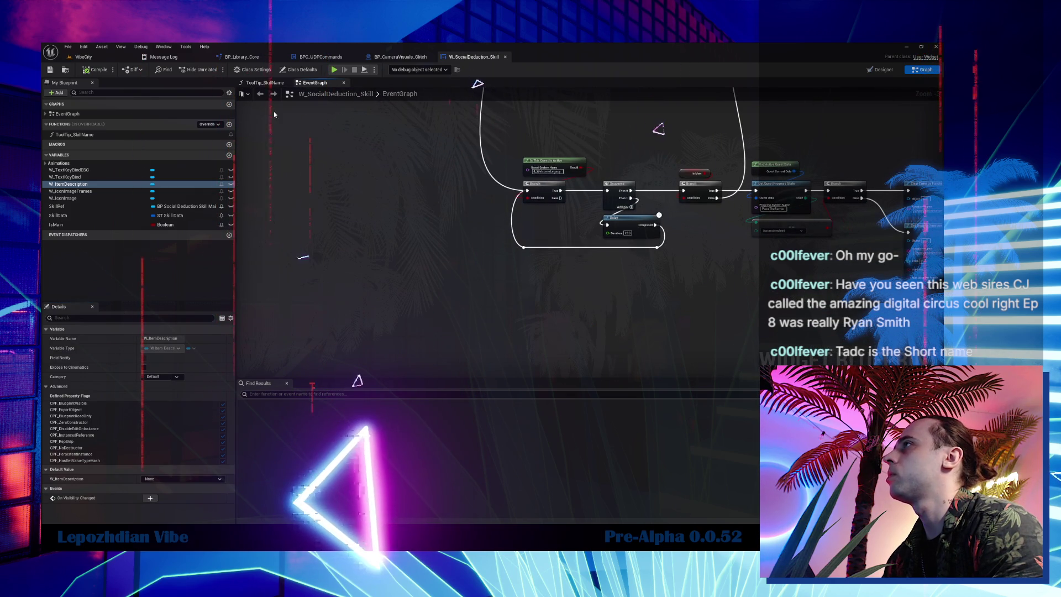
{"action": "key", "text": "ctrl+space"}
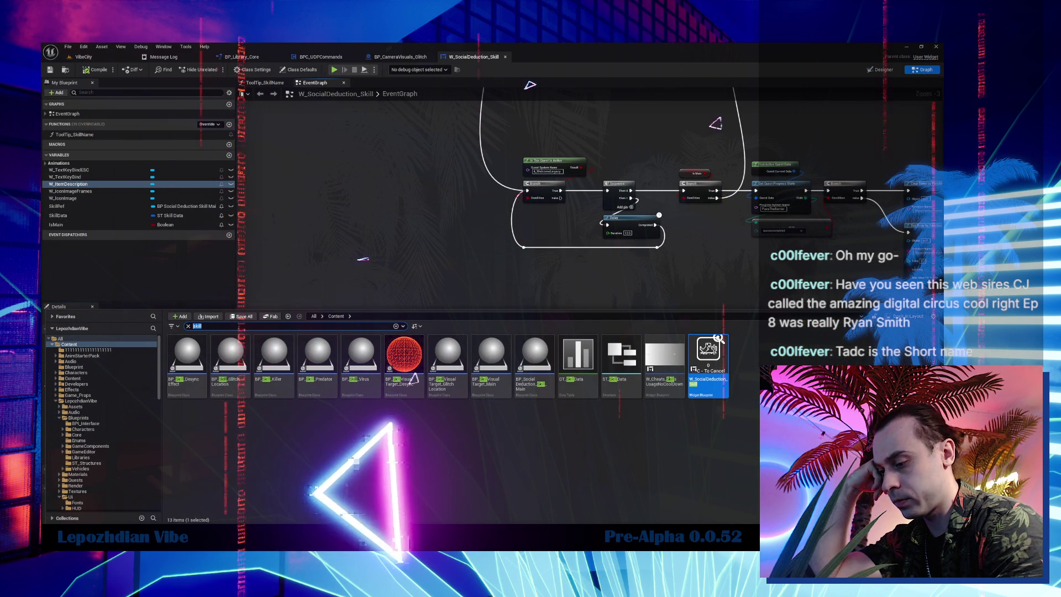
- Search the Content Drawer for the SaveFile_General blueprint and select it
{"action": "type", "text": "player general"}
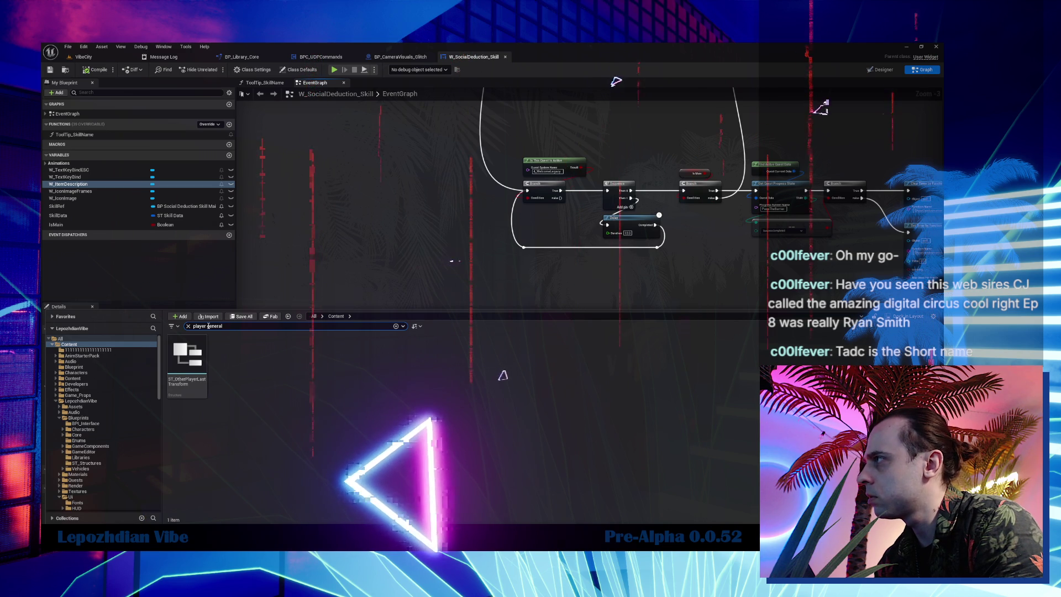
{"action": "type", "text": "sda"}
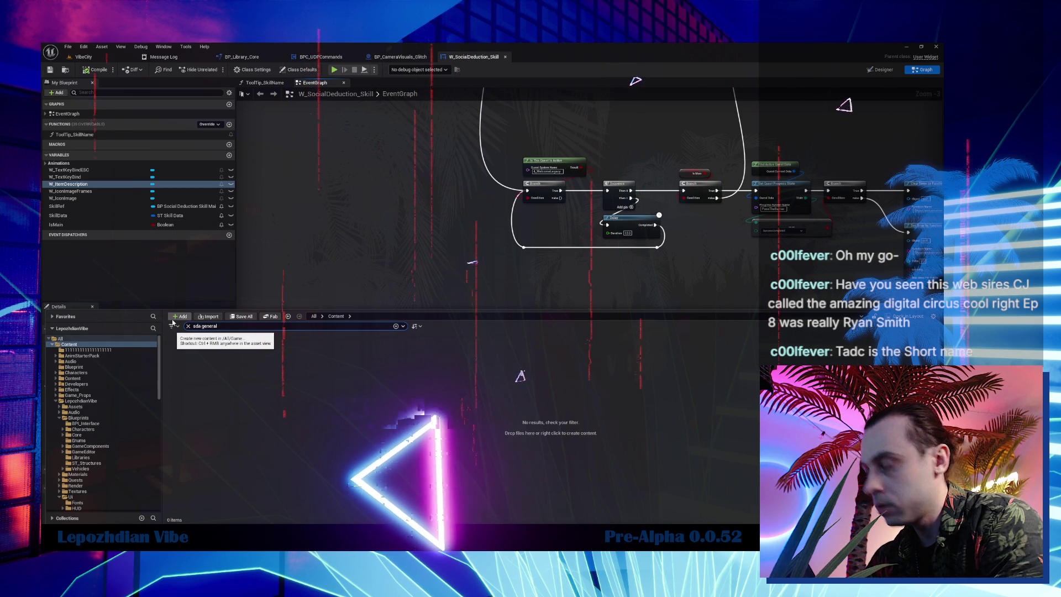
{"action": "type", "text": "sa"}
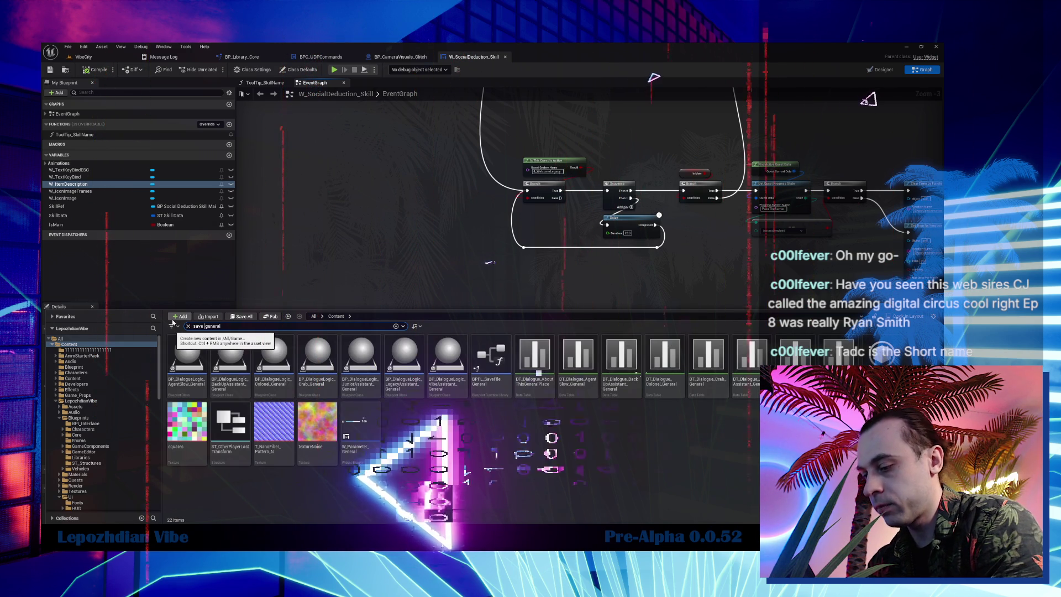
{"action": "type", "text": " fil"}
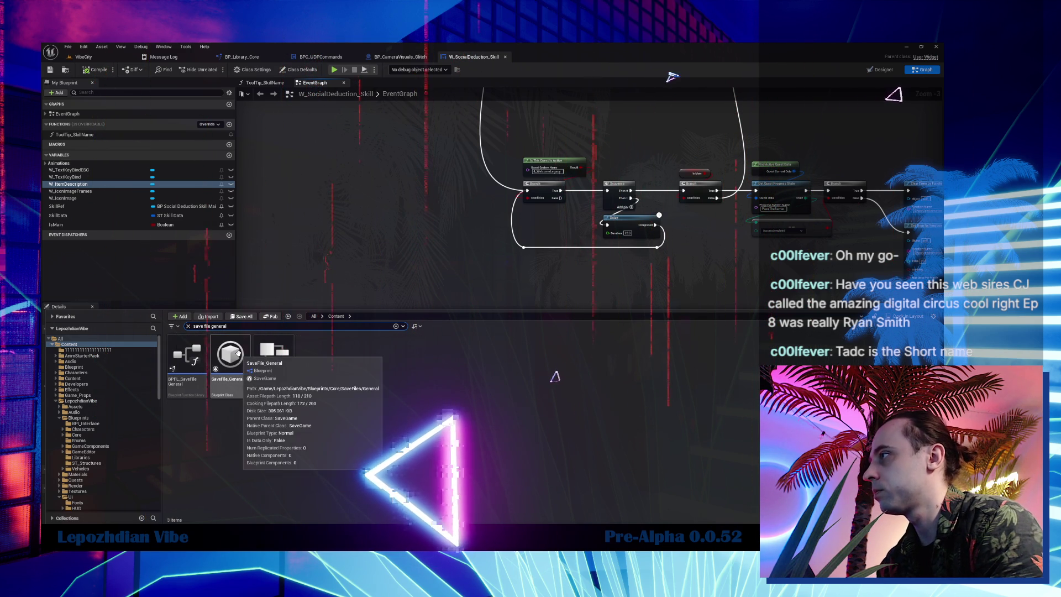
{"action": "left_click", "coordinate": [231, 367]}
- Open SaveFile_General and add a new Boolean variable named SeenViewedTooltips
{"action": "double_click", "coordinate": [232, 369]}
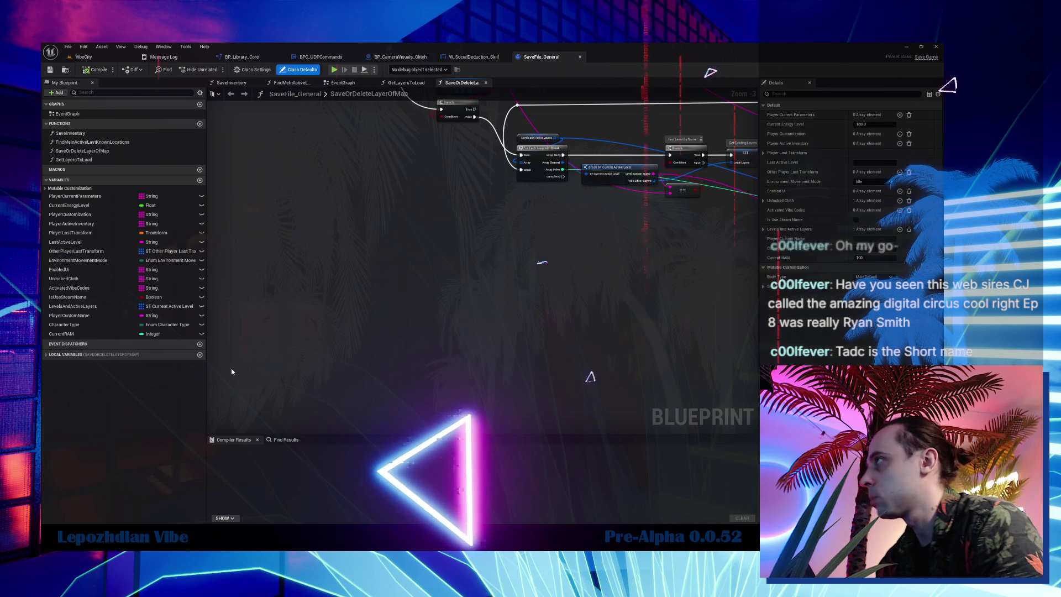
{"action": "left_click_drag", "start_coordinate": [387, 301], "coordinate": [360, 369]}
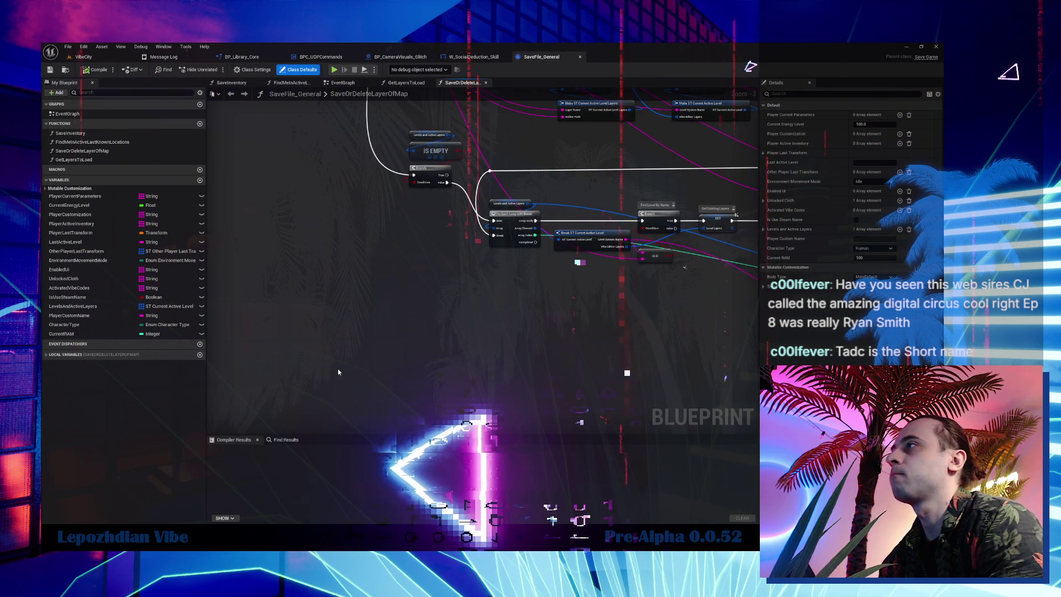
{"action": "left_click", "coordinate": [200, 181]}
{"action": "type", "text": "Skills"}
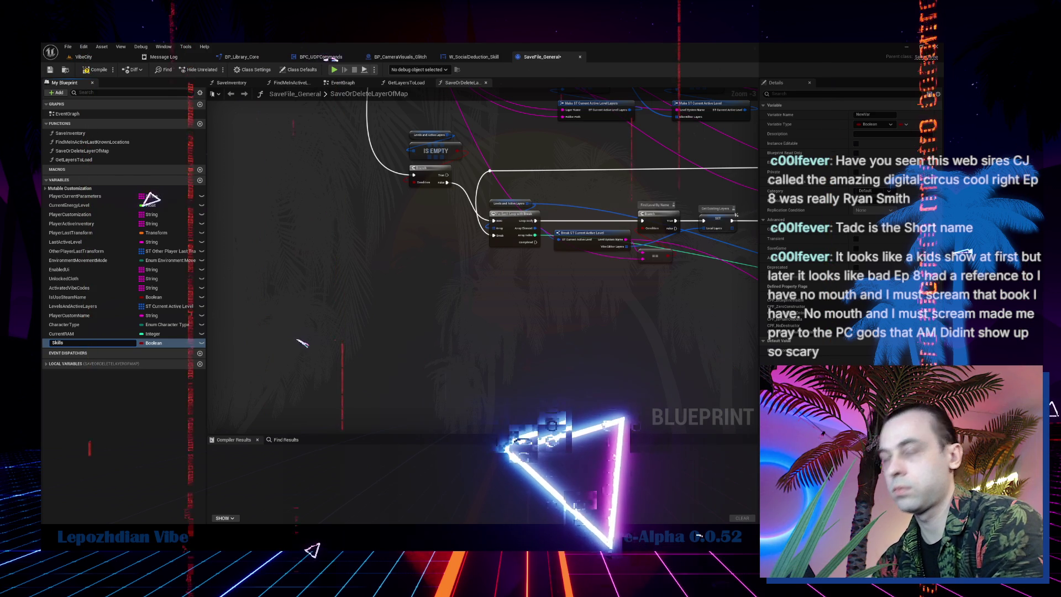
{"action": "type", "text": "eenViewedTooltip"}
{"action": "key", "text": "Return"}
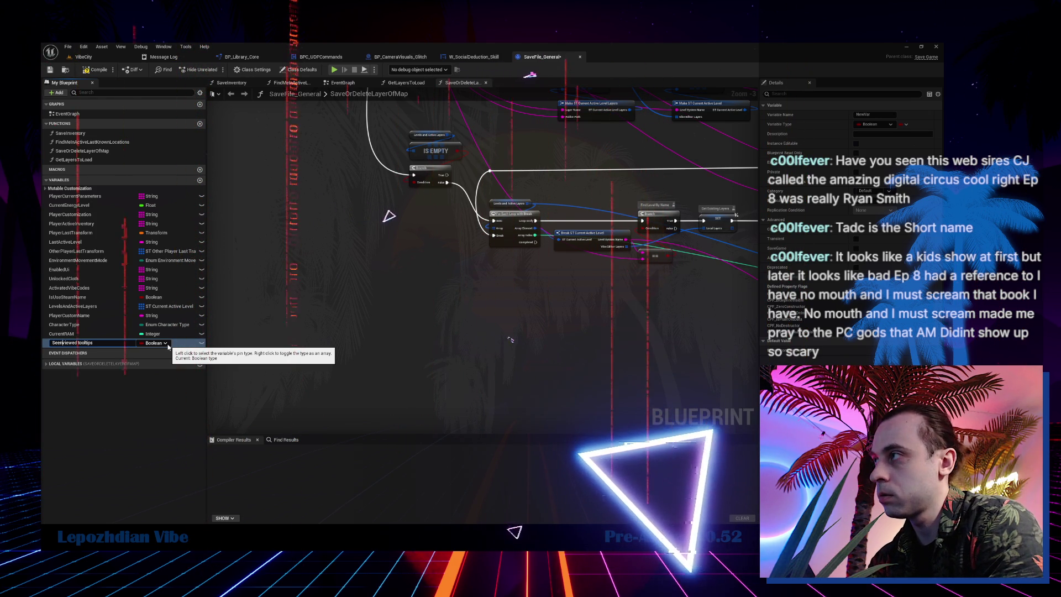
{"action": "key", "text": "Return"}
- Rename the tooltips Boolean to SeenTooltips and return to the VibeCity level
{"action": "key", "text": "Up"}
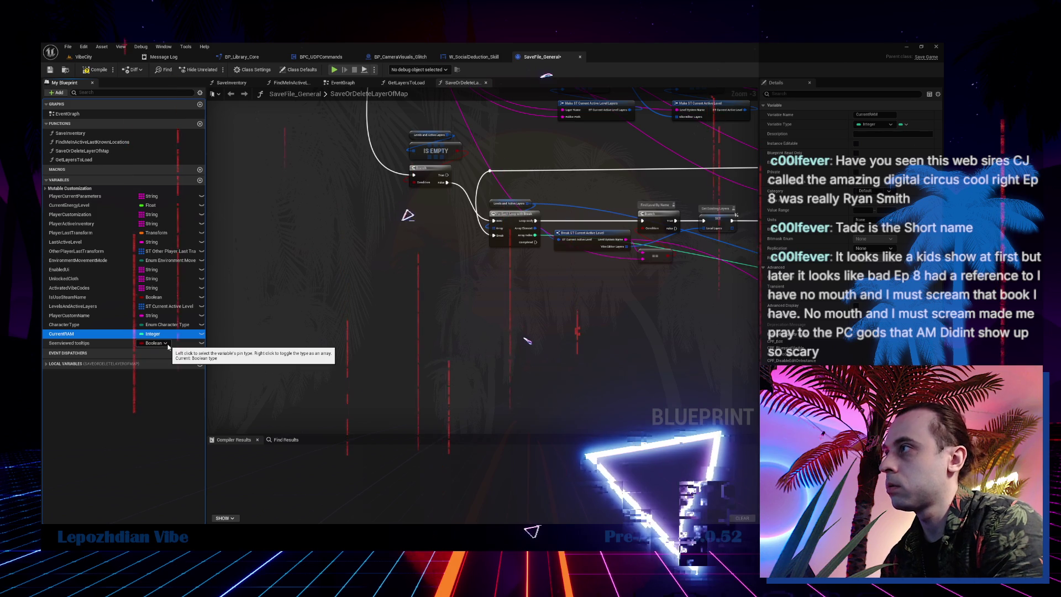
{"action": "double_click", "coordinate": [79, 344]}
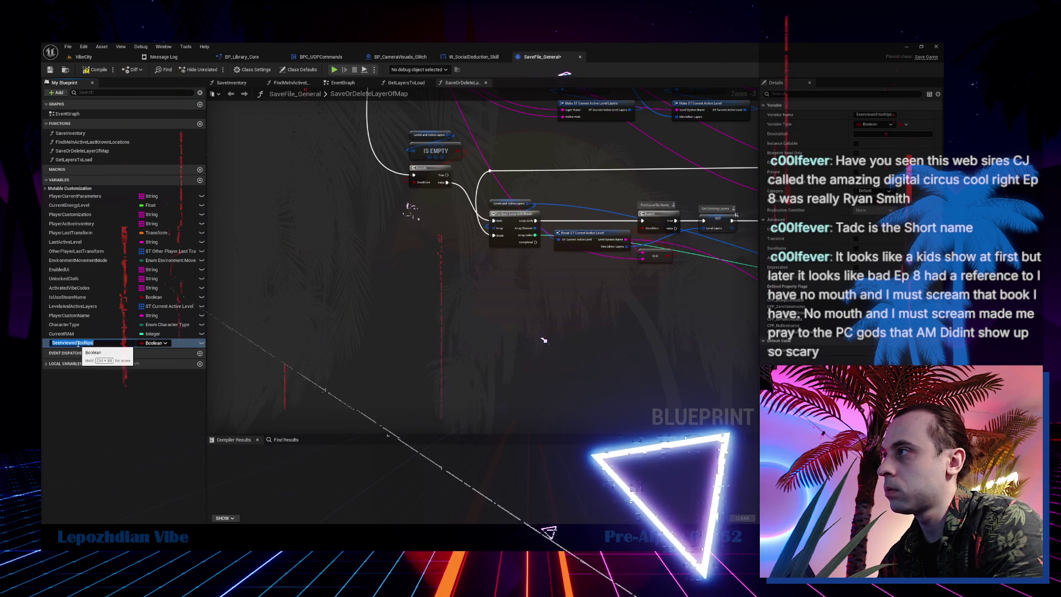
{"action": "left_click", "coordinate": [78, 343]}
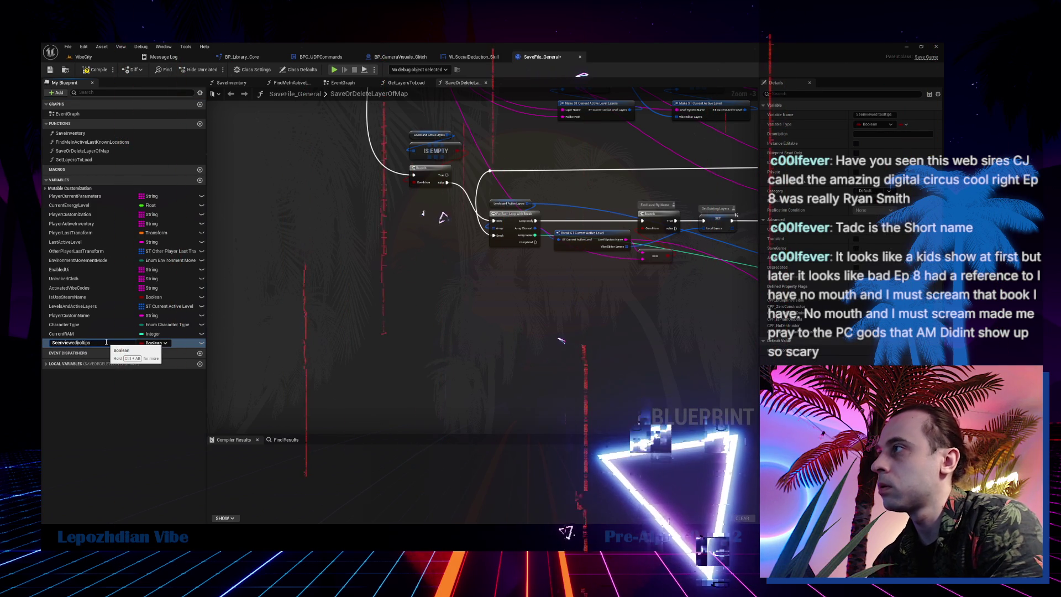
{"action": "type", "text": "T"}
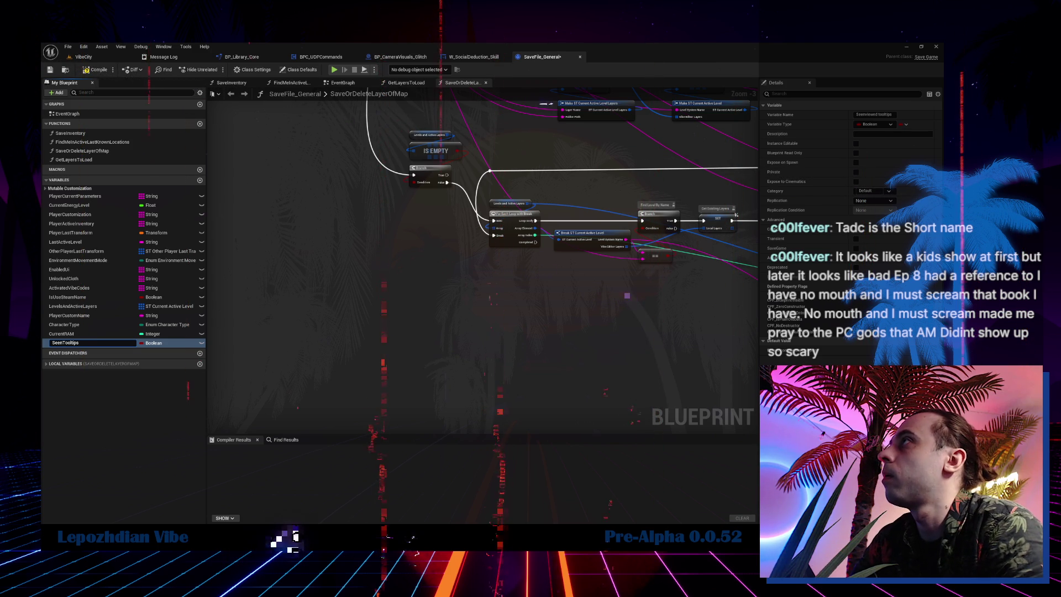
{"action": "left_click", "coordinate": [83, 57]}
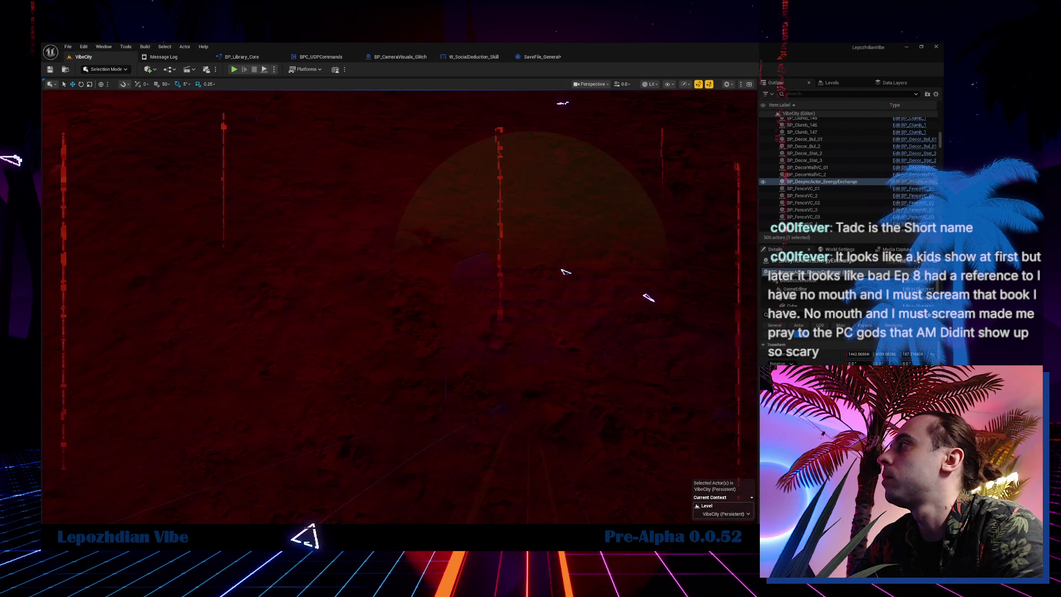
{"action": "left_click_drag", "start_coordinate": [569, 269], "coordinate": [586, 271]}
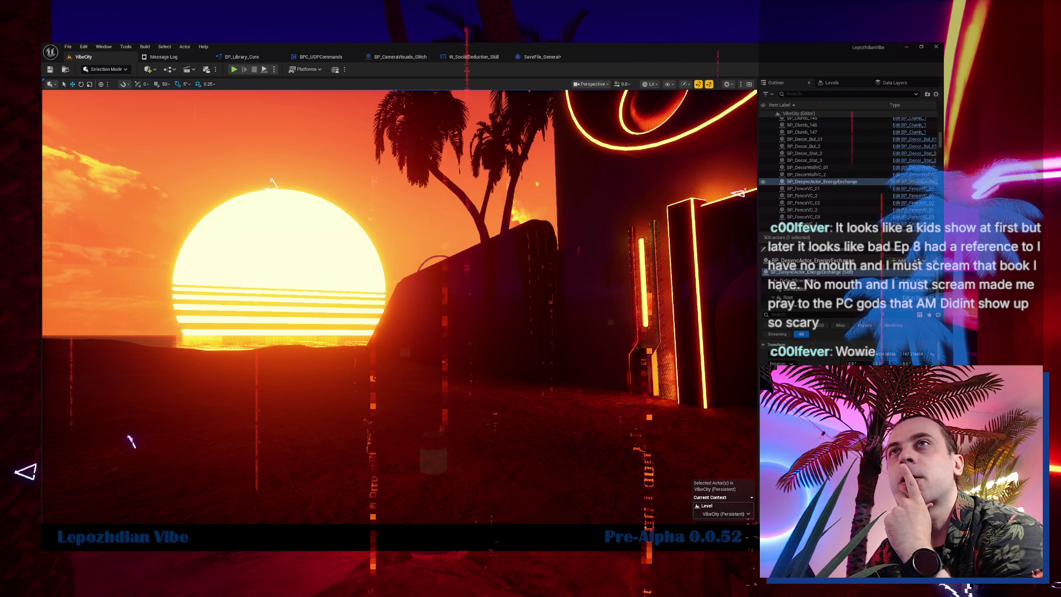
- Back in SaveFile_General, rename the tooltips variable to SeenTooltips_Skills
{"action": "left_click", "coordinate": [542, 56]}
{"action": "double_click", "coordinate": [86, 344]}
{"action": "type", "text": "_L"}
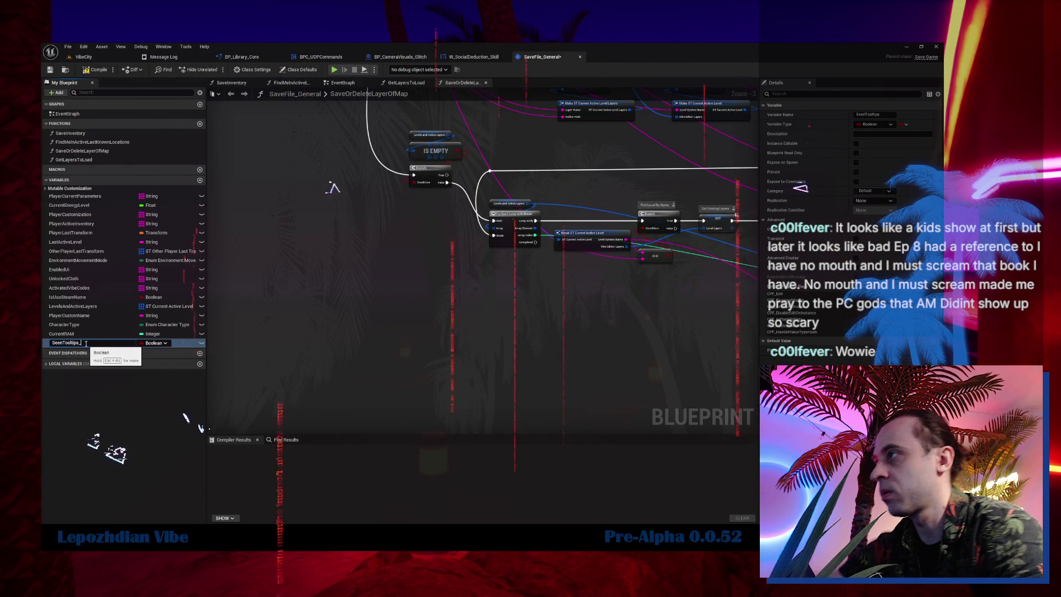
{"action": "type", "text": "Skills"}
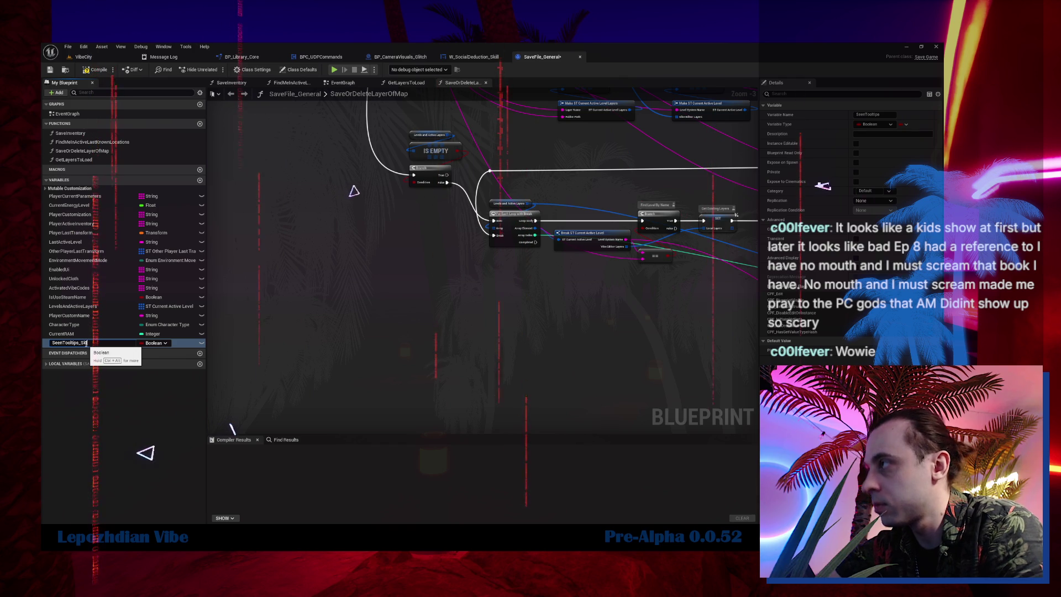
{"action": "key", "text": "Return"}
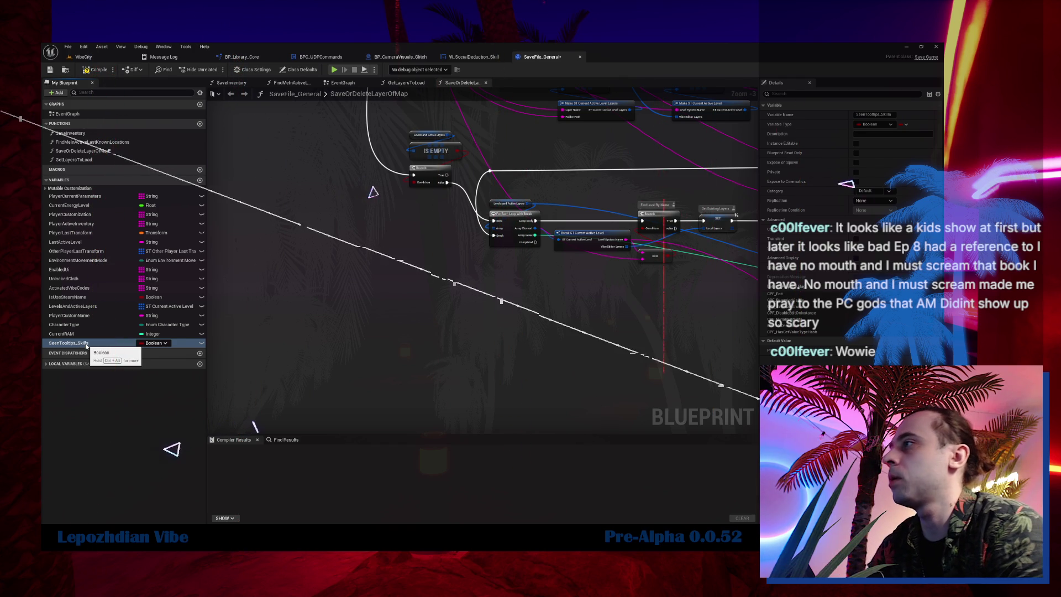
- Change SeenTooltips_Skills from Boolean to String and duplicate it
{"action": "left_click", "coordinate": [901, 125]}
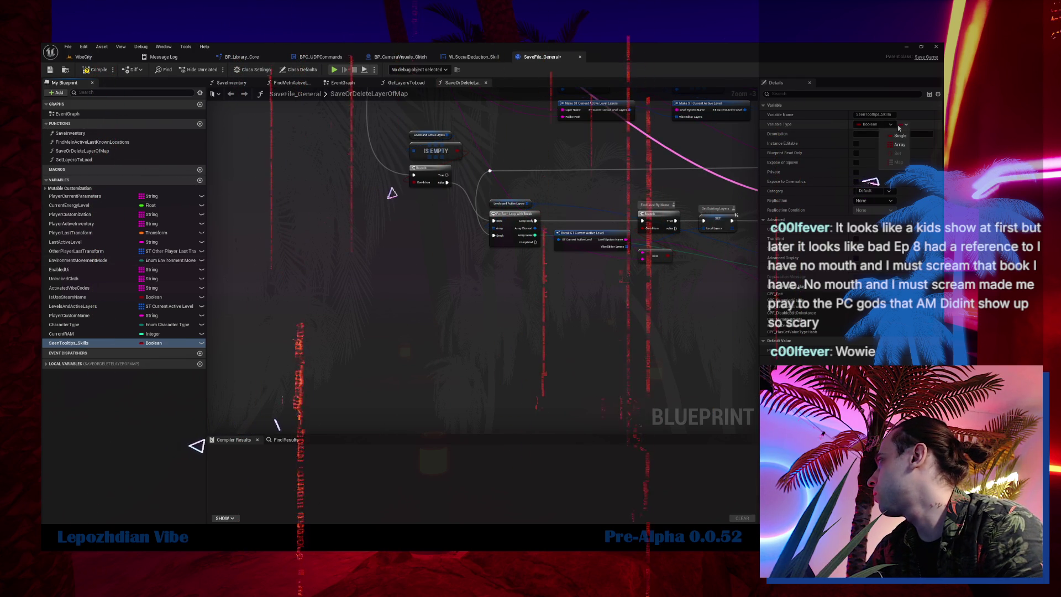
{"action": "left_click", "coordinate": [900, 135]}
{"action": "left_click", "coordinate": [879, 124]}
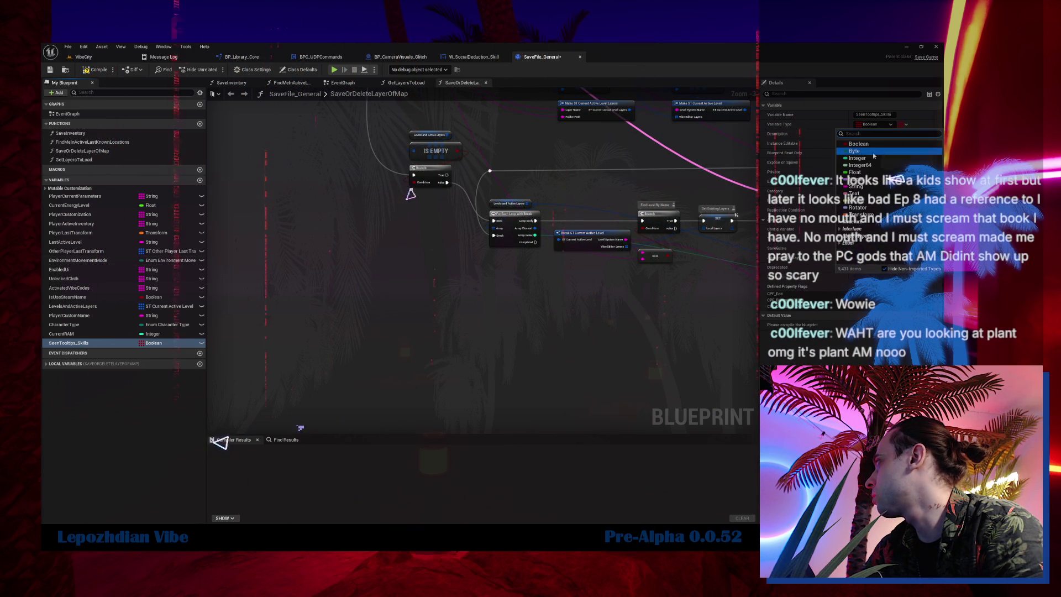
{"action": "left_click", "coordinate": [865, 186]}
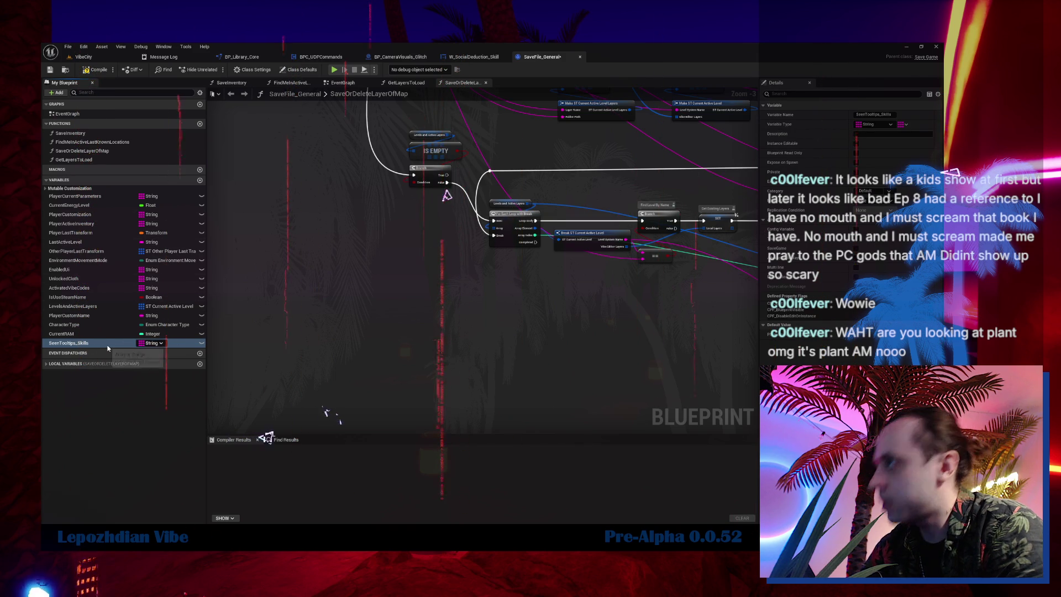
{"action": "right_click", "coordinate": [91, 343]}
{"action": "left_click", "coordinate": [117, 398]}
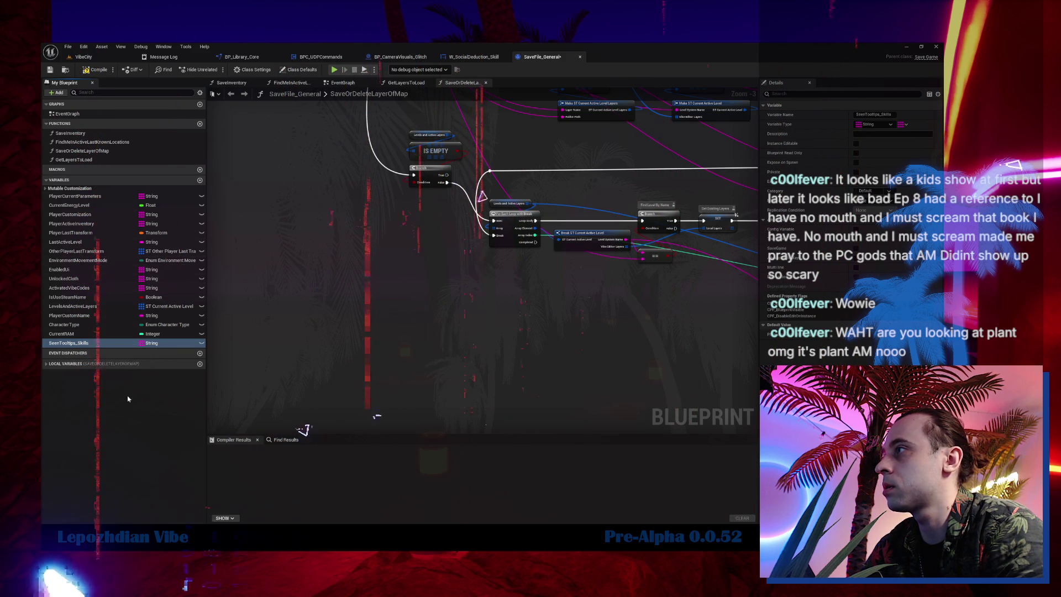
- Rename the duplicated variable to SeenTooltips_Items, then go to the VibeCity level editor
{"action": "key", "text": "End"}
{"action": "key", "text": "BackSpace"}
{"action": "key", "text": "BackSpace"}
{"action": "key", "text": "BackSpace"}
{"action": "key", "text": "BackSpace"}
{"action": "type", "text": "Ite"}
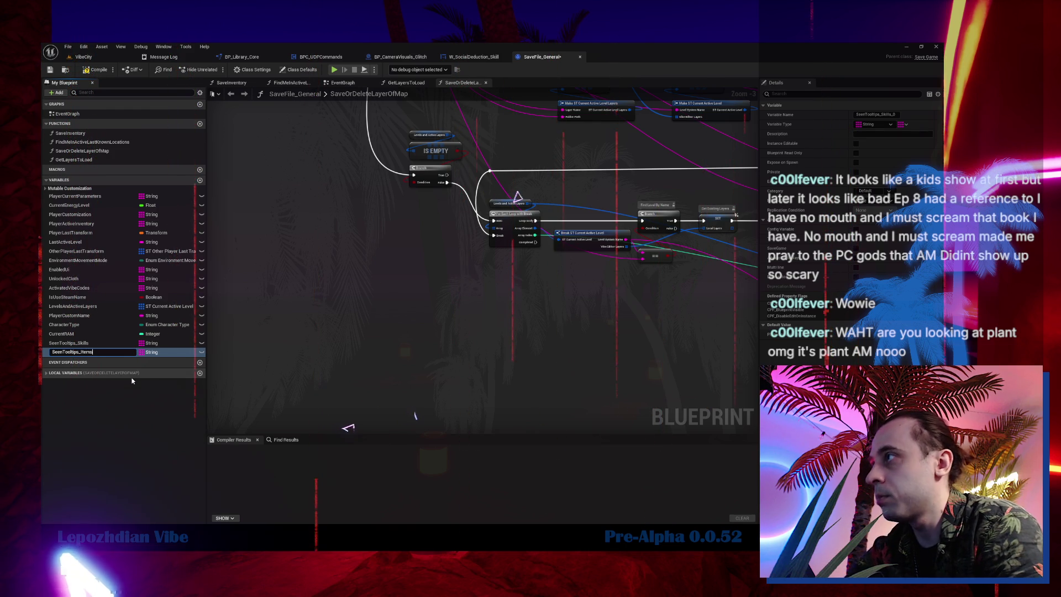
{"action": "key", "text": "Return"}
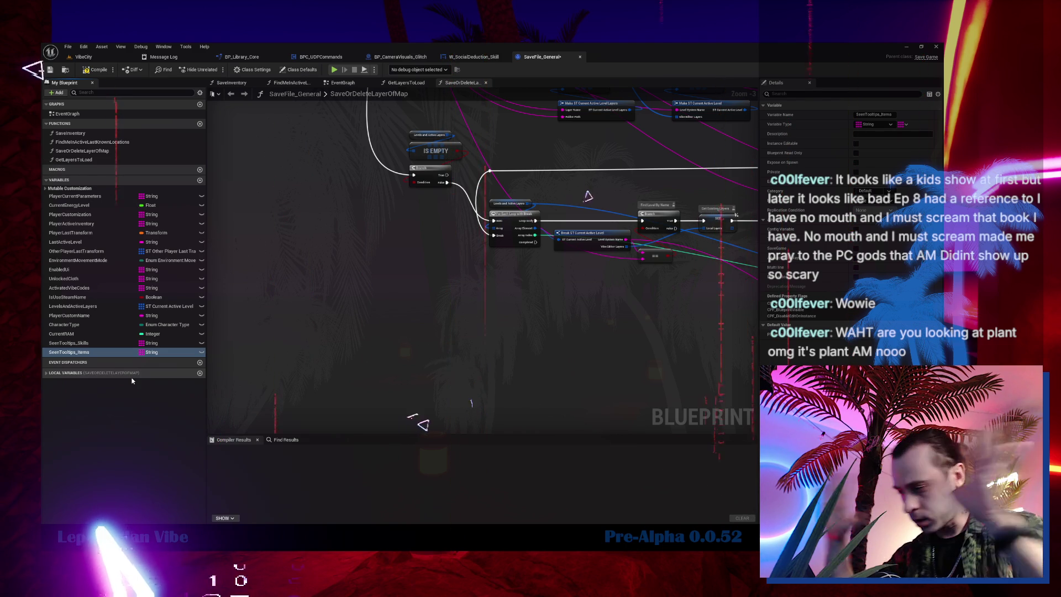
{"action": "left_click", "coordinate": [105, 59]}
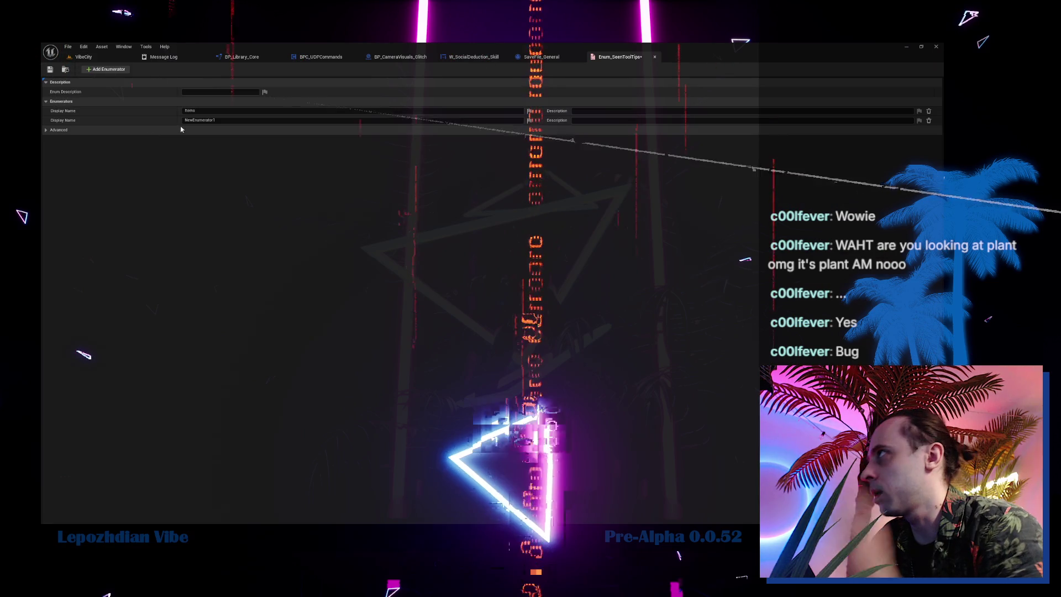
- Rename NewEnumerator1 to Skills and turn off Localize on both enum entries
{"action": "double_click", "coordinate": [196, 120]}
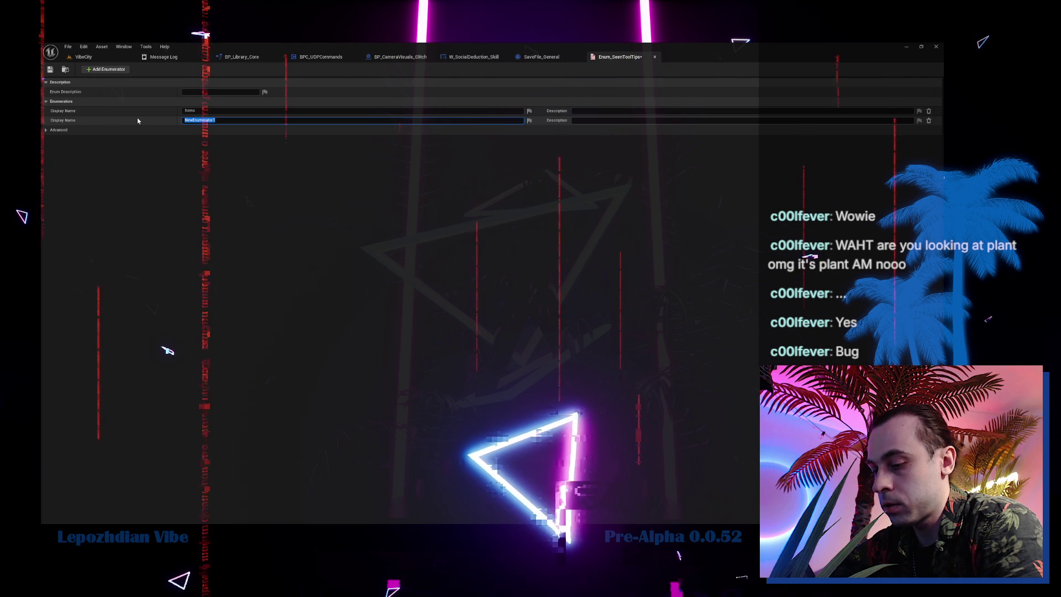
{"action": "type", "text": "Skills"}
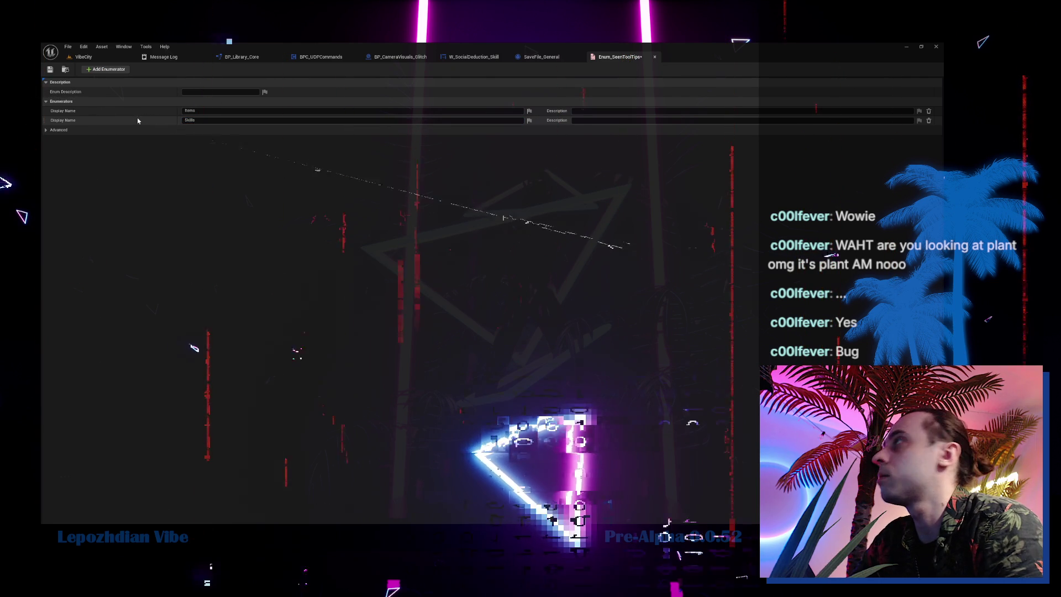
{"action": "key", "text": "Return"}
{"action": "left_click", "coordinate": [528, 112]}
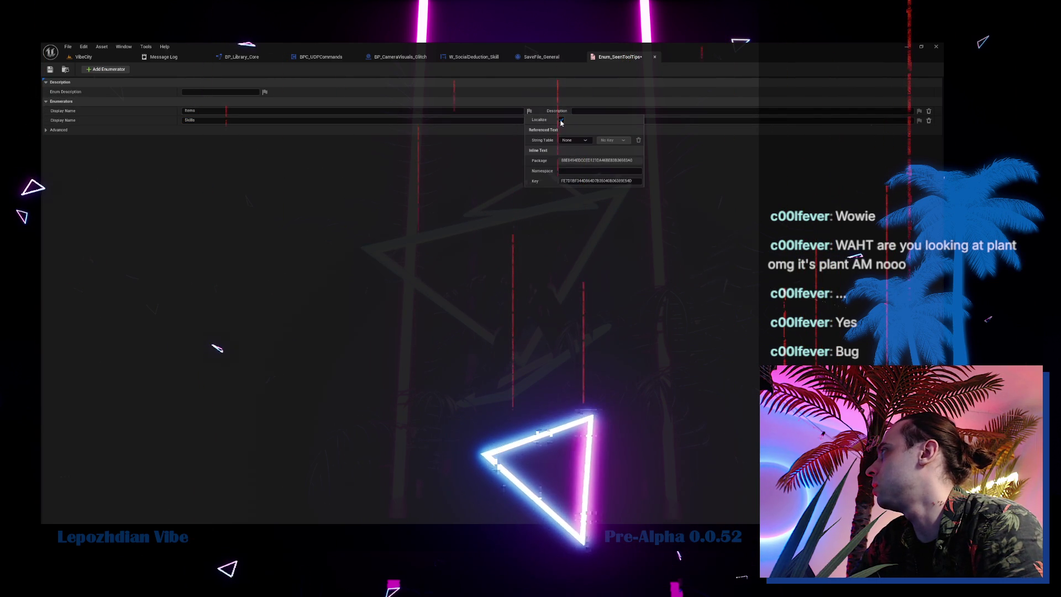
{"action": "left_click", "coordinate": [562, 120]}
{"action": "left_click", "coordinate": [530, 121]}
{"action": "left_click", "coordinate": [563, 129]}
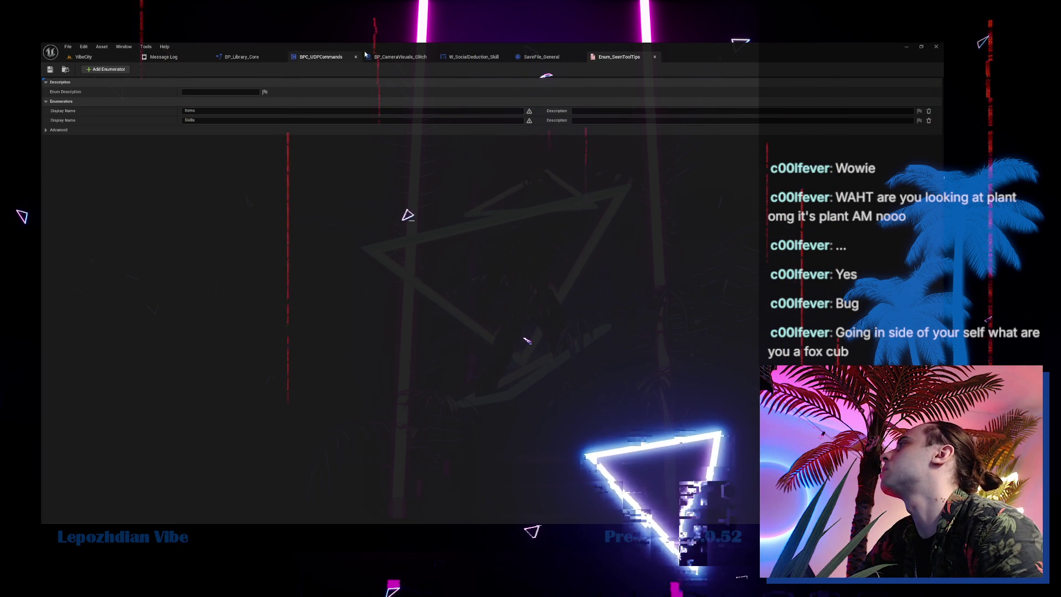
- Locate BPFL_SaveFileGeneral in the Content Drawer and open it for editing
{"action": "left_click", "coordinate": [543, 58]}
{"action": "key", "text": "ctrl+space"}
{"action": "left_click", "coordinate": [194, 362]}
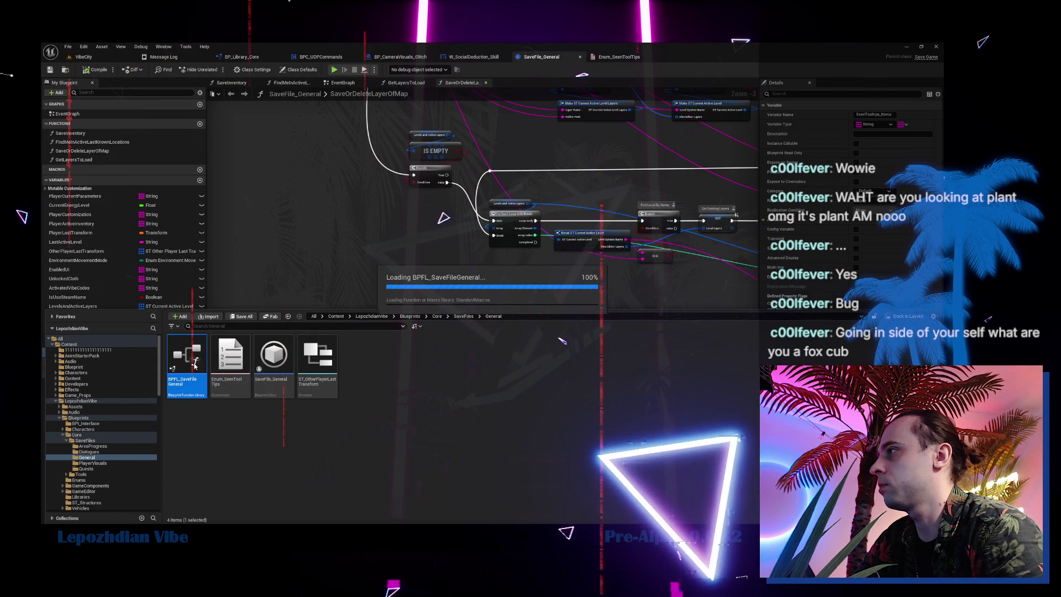
{"action": "double_click", "coordinate": [176, 382]}
{"action": "key", "text": "ctrl+space"}
{"action": "left_click", "coordinate": [177, 381]}
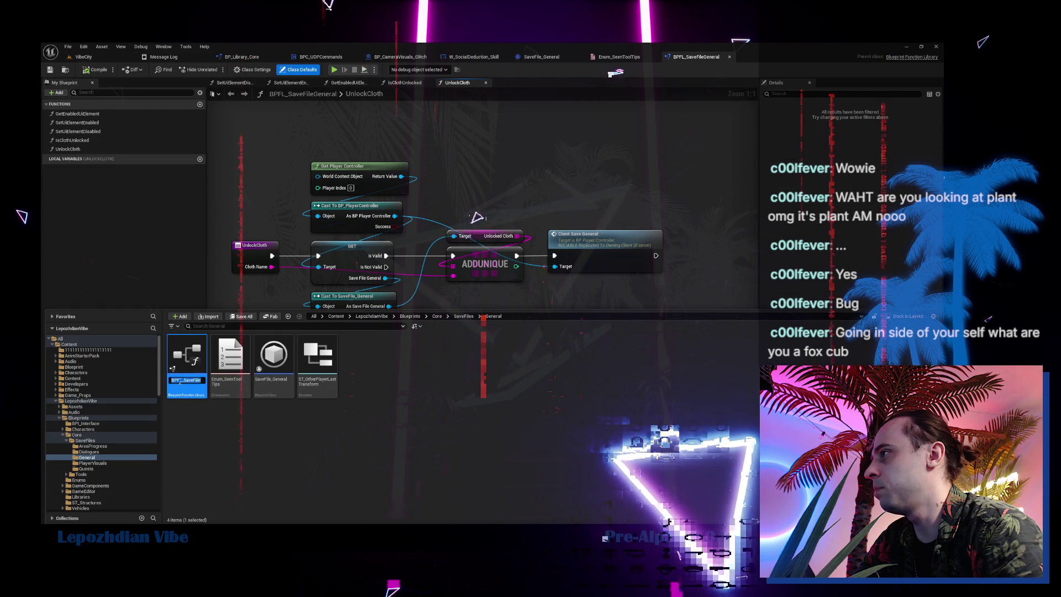
- Rename the BPFL_SaveFileGeneral asset to BP_Library_SaveFile_General
{"action": "key", "text": "Right"}
{"action": "key", "text": "Left"}
{"action": "key", "text": "Left"}
{"action": "key", "text": "Left"}
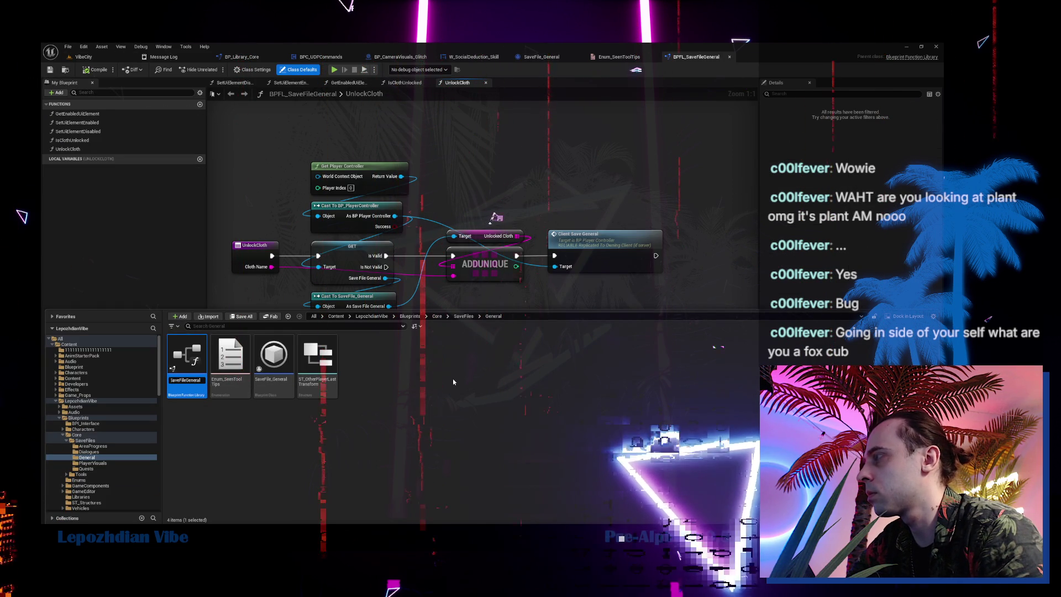
{"action": "key", "text": "Left"}
{"action": "key", "text": "Left"}
{"action": "key", "text": "Left"}
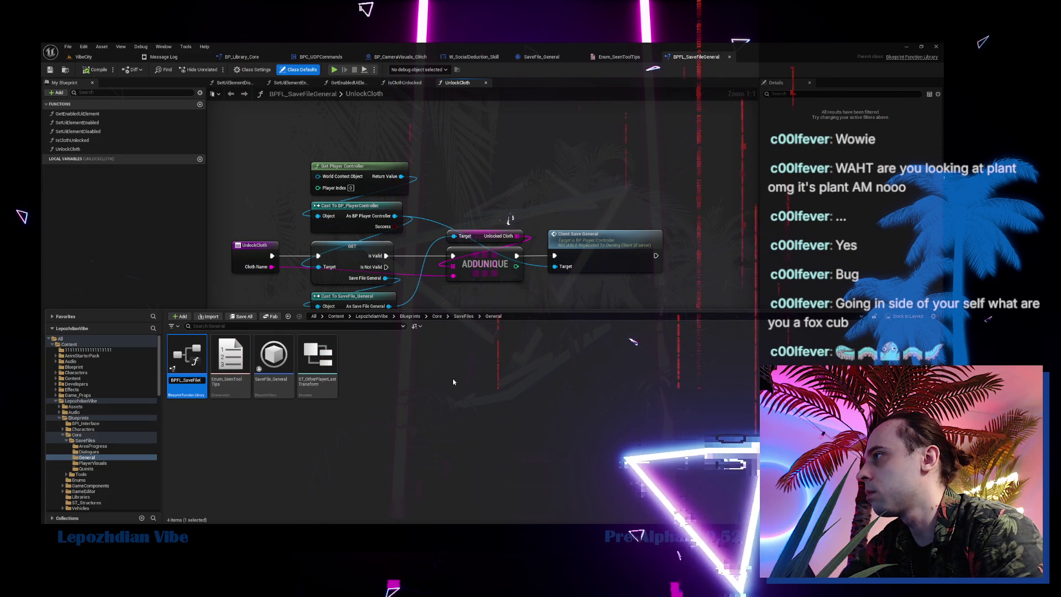
{"action": "key", "text": "BackSpace"}
{"action": "key", "text": "BackSpace"}
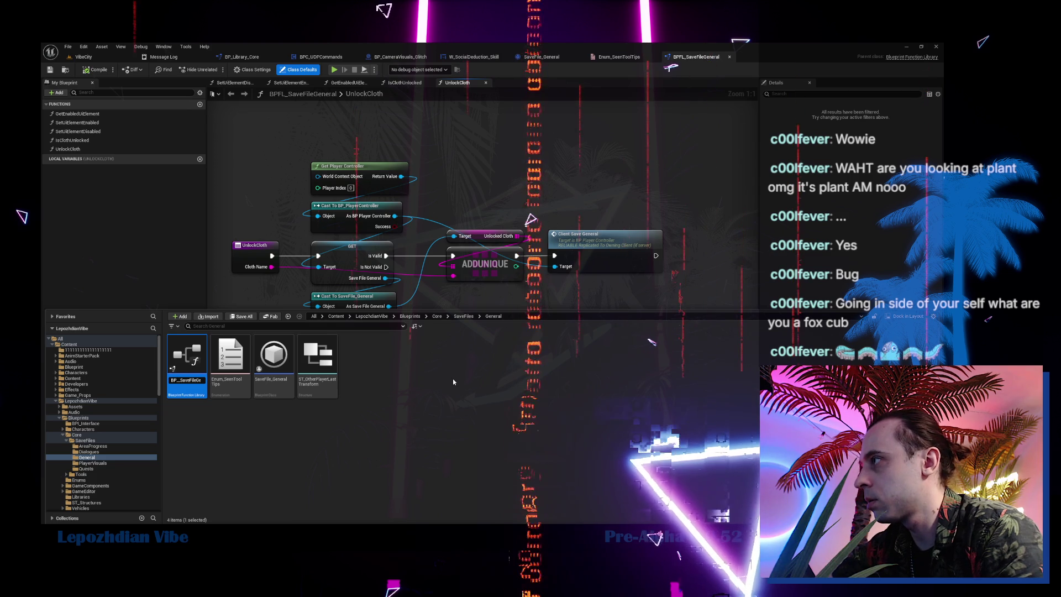
{"action": "type", "text": "L"}
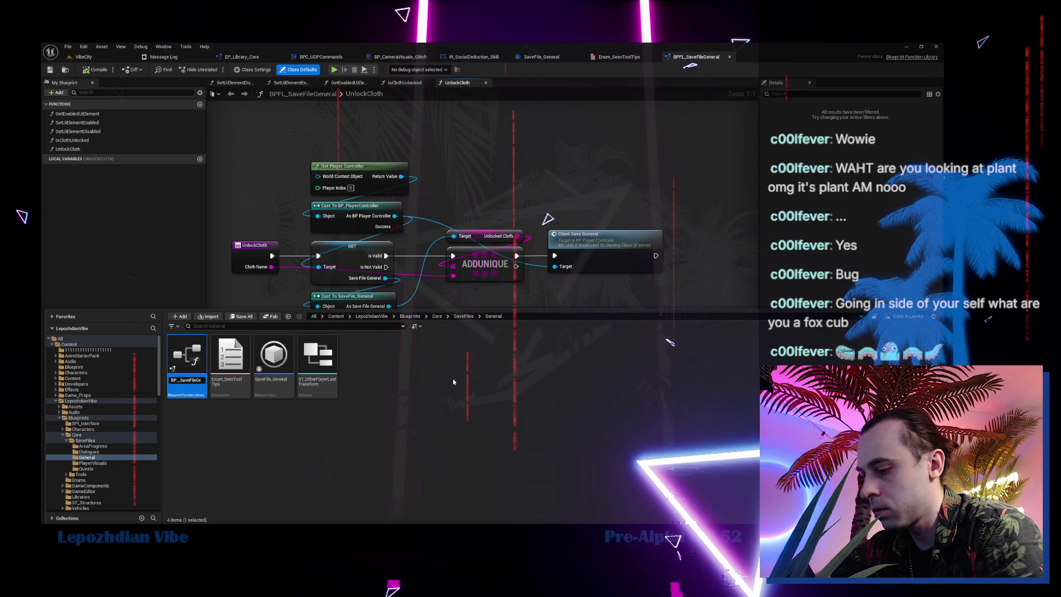
{"action": "type", "text": "ibrary_Sav"}
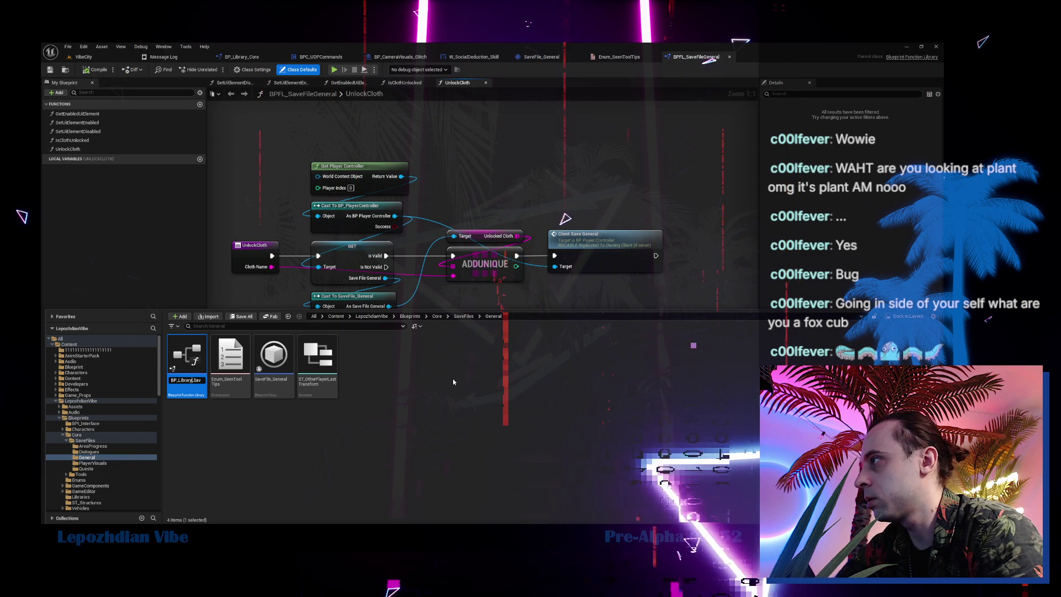
{"action": "key", "text": "End"}
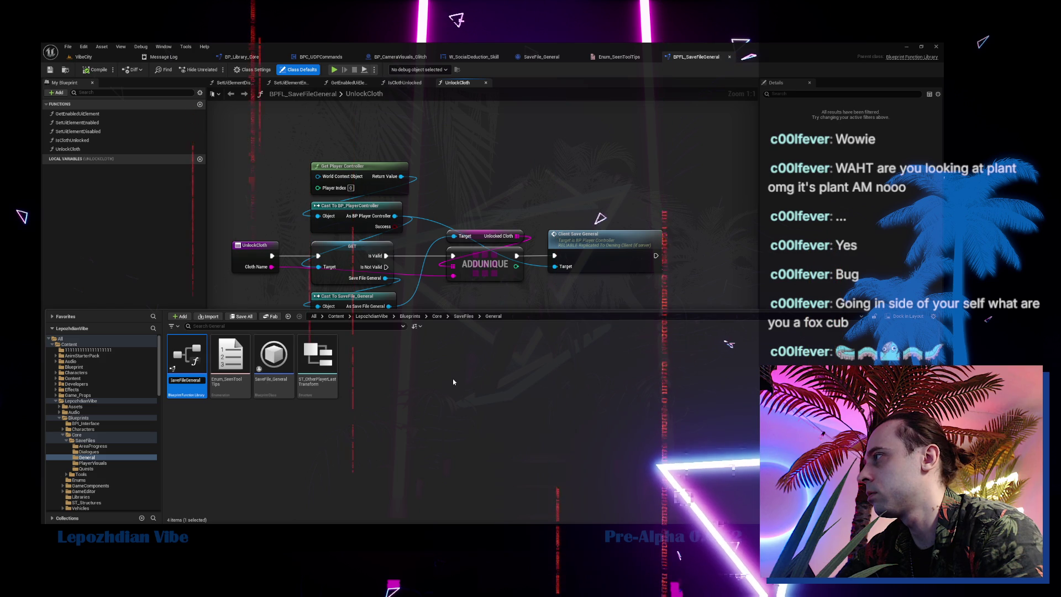
{"action": "key", "text": "Return"}
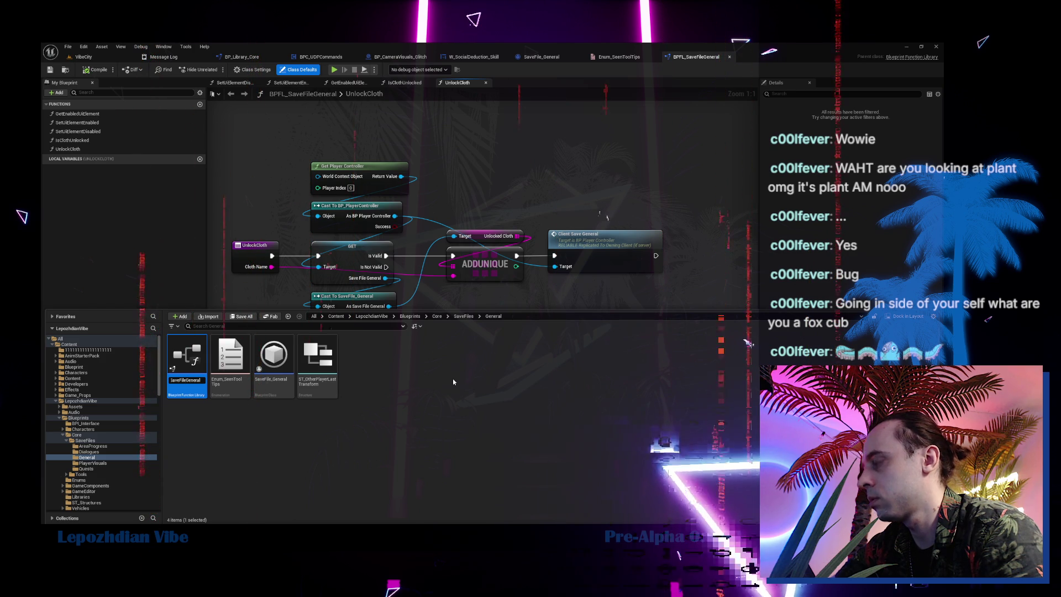
{"action": "type", "text": "BP_Library_Sav"}
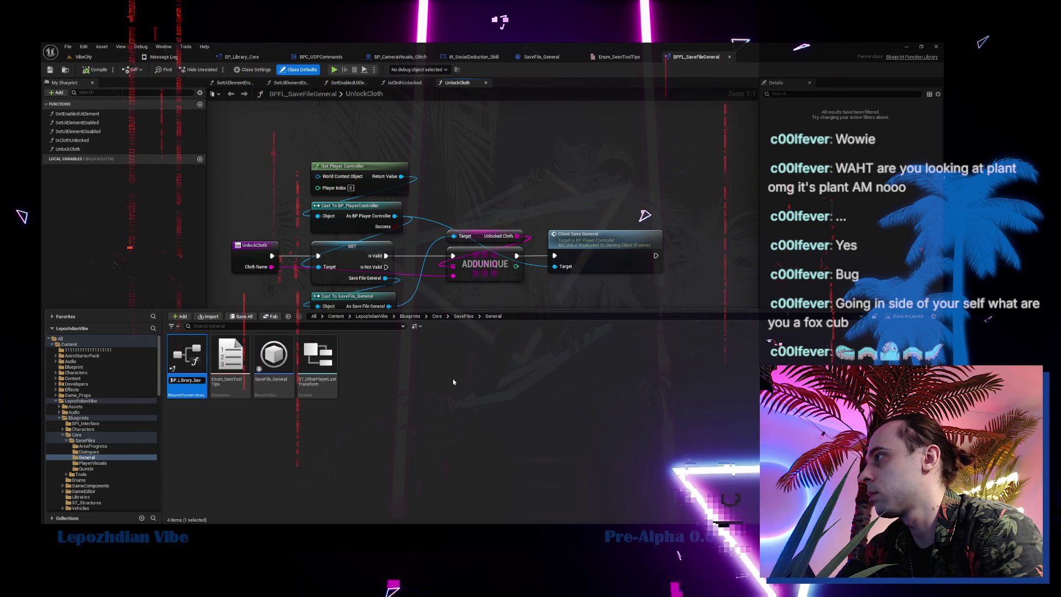
{"action": "key", "text": "Return"}
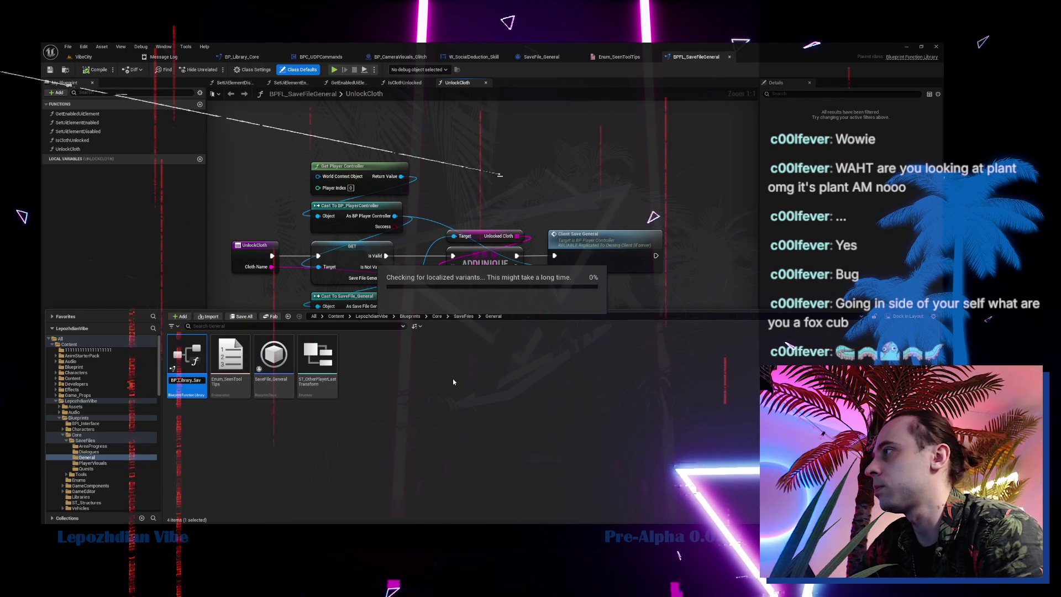
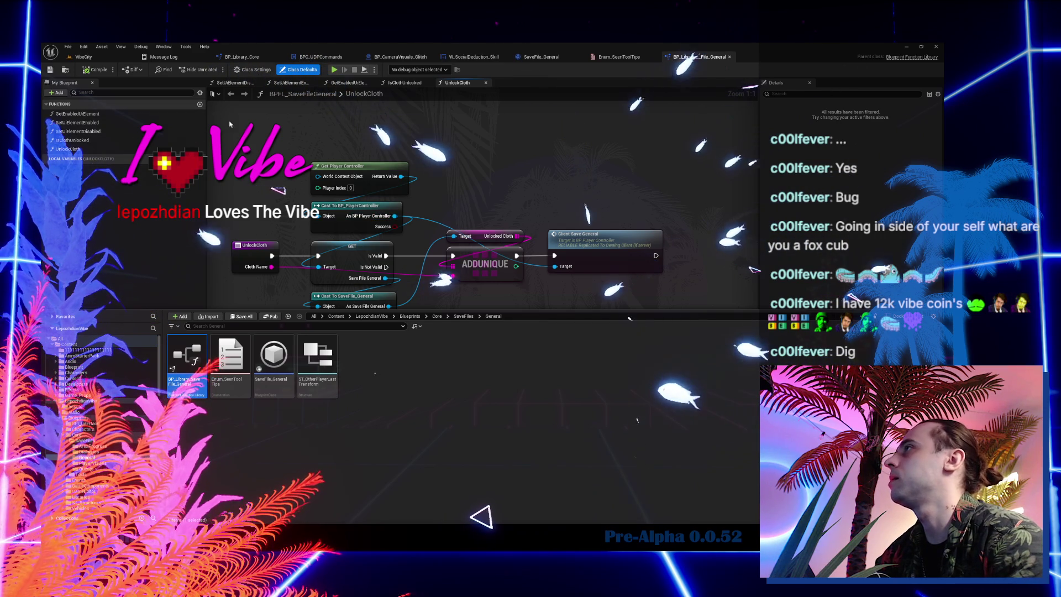
- Add a new function named IsToolTipSeen to the save-file library
{"action": "left_click", "coordinate": [200, 105]}
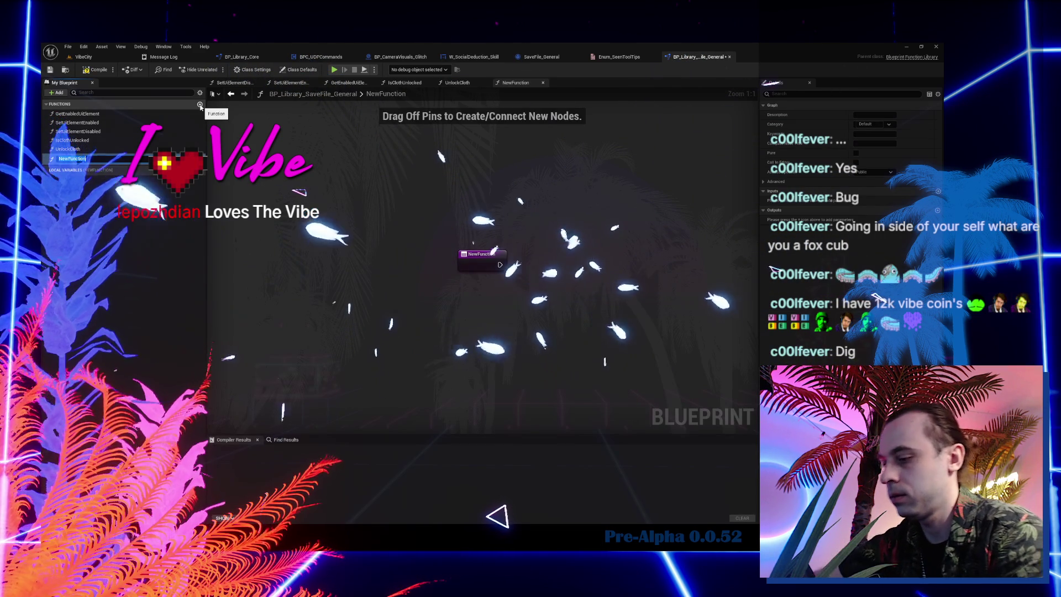
{"action": "type", "text": "IsToolTips"}
{"action": "key", "text": "BackSpace"}
{"action": "type", "text": "Seen"}
{"action": "key", "text": "Return"}
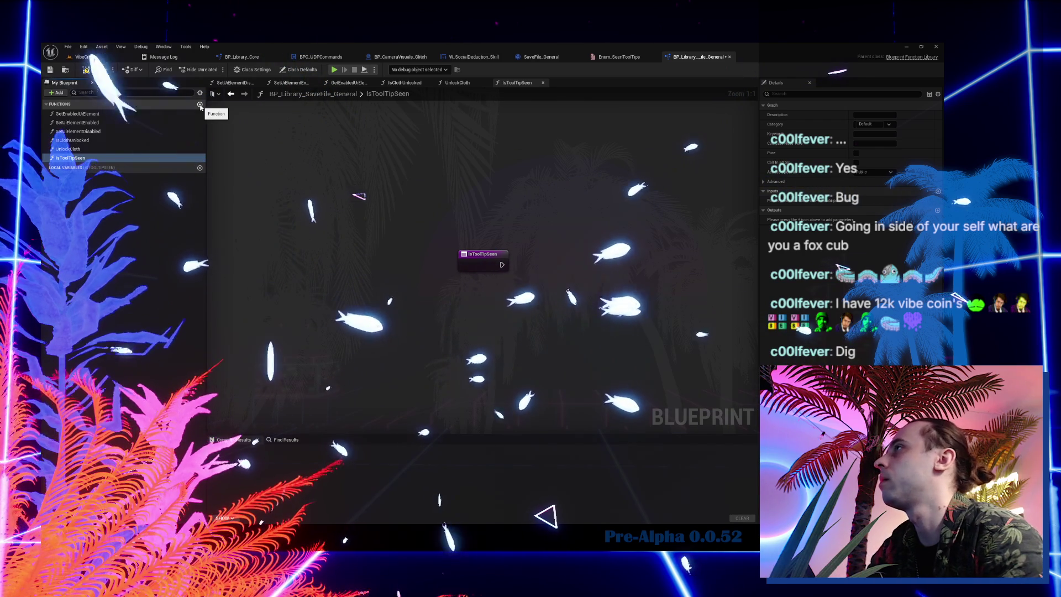
- Paste GetEnabledUiElement's Get Player Controller, cast and save-file nodes into IsToolTipSeen
{"action": "left_click", "coordinate": [348, 82]}
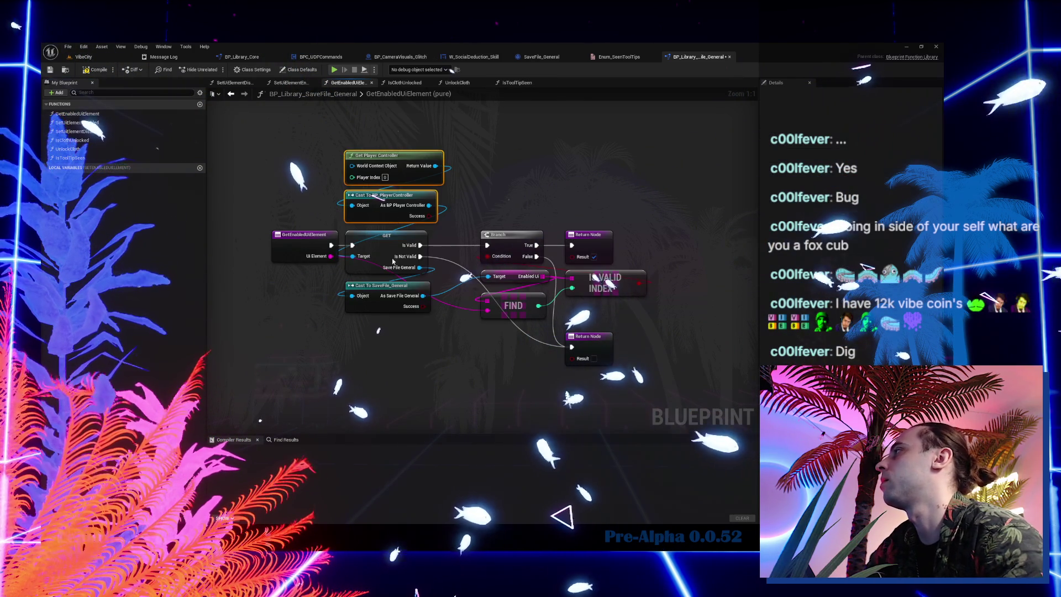
{"action": "left_click", "coordinate": [517, 83]}
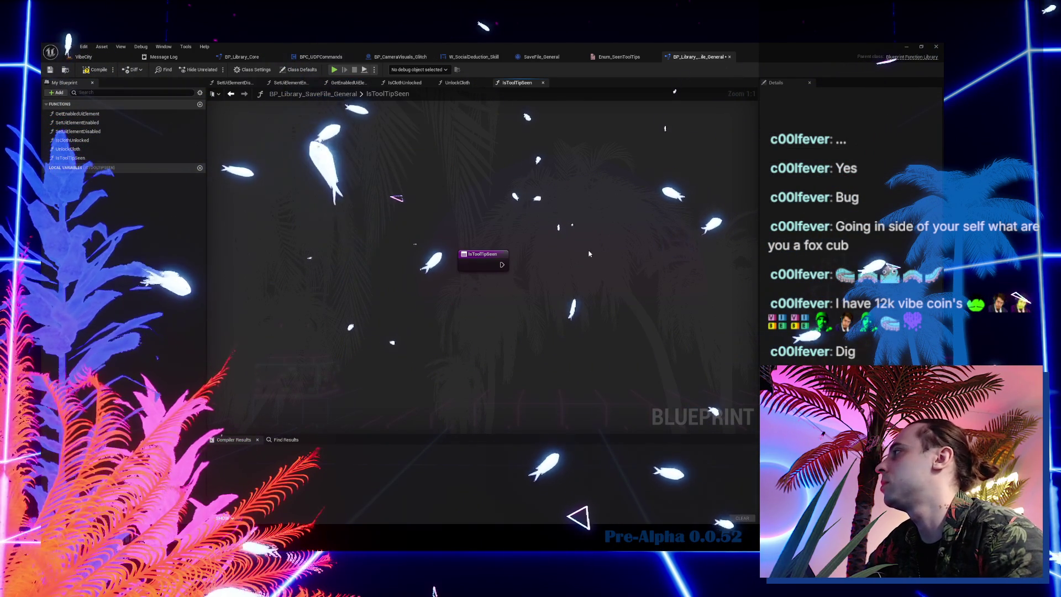
{"action": "left_click_drag", "start_coordinate": [482, 254], "coordinate": [320, 228]}
{"action": "key", "text": "ctrl+v"}
{"action": "left_click", "coordinate": [320, 227]}
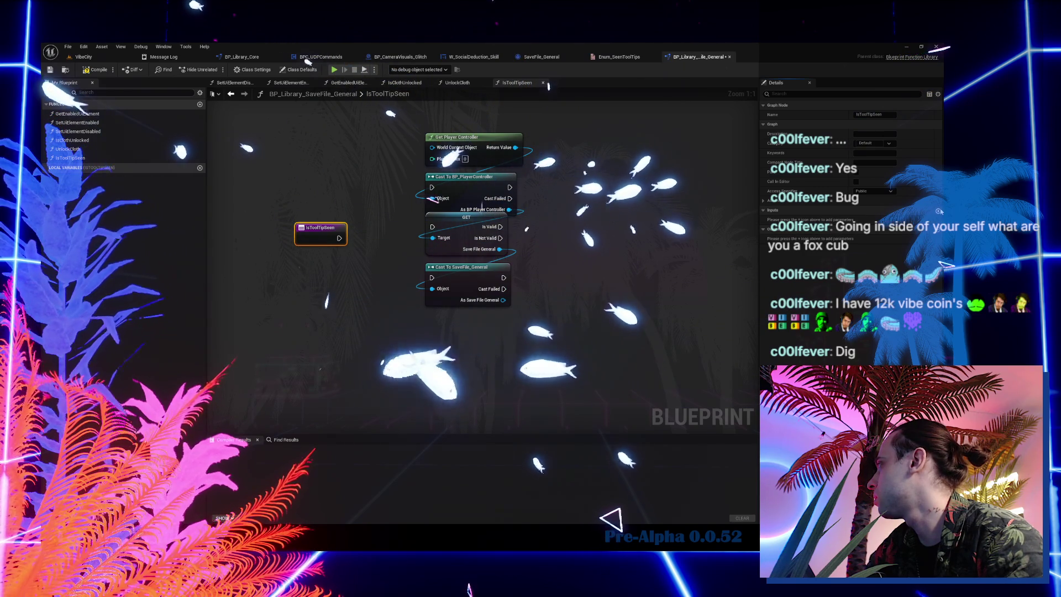
- Give IsToolTipSeen a String input named ToolTip
{"action": "left_click", "coordinate": [938, 211]}
{"action": "left_click", "coordinate": [872, 220]}
{"action": "left_click", "coordinate": [855, 282]}
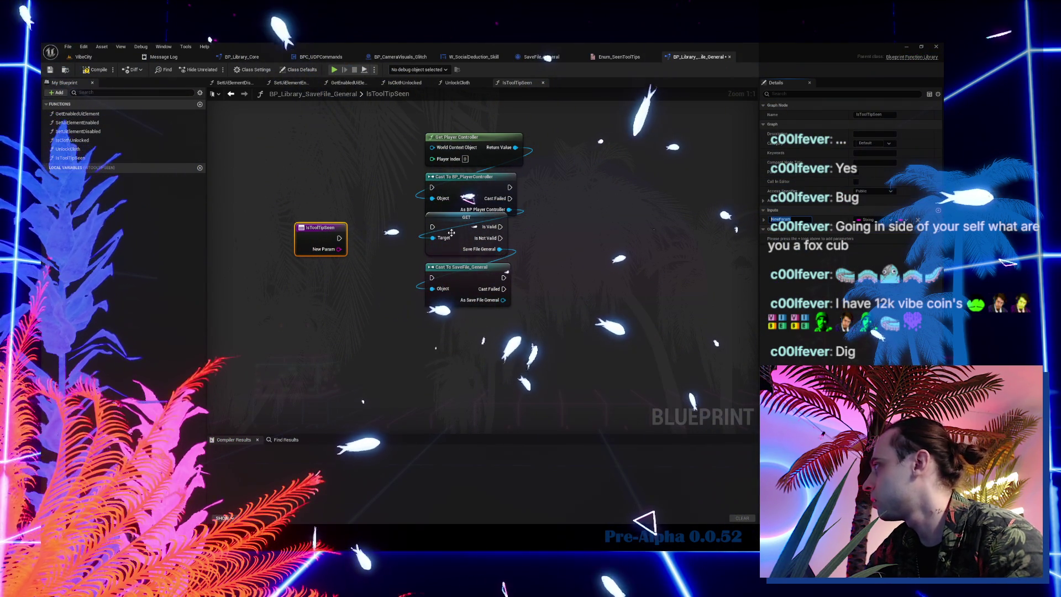
{"action": "type", "text": "ToolTip"}
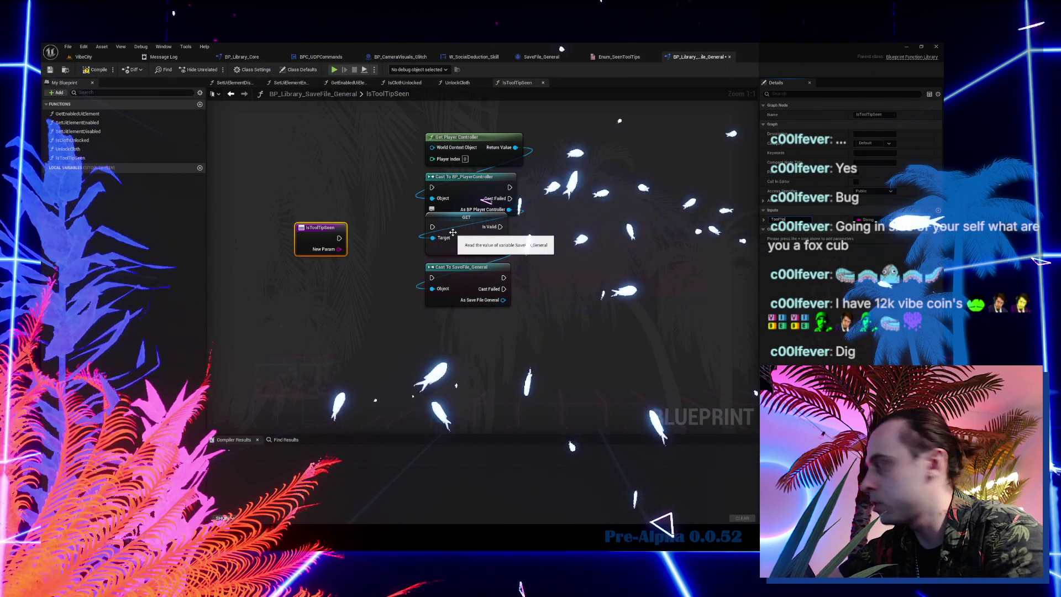
{"action": "left_click", "coordinate": [469, 197]}
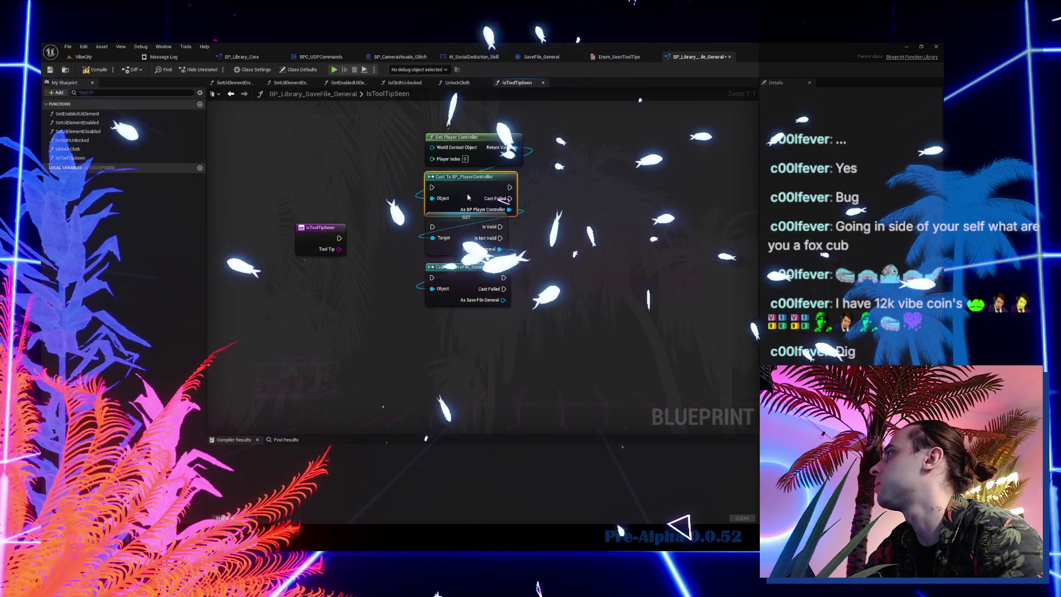
- Make the player controller and SaveFile_General casts pure and wire the entry into GET
{"action": "right_click", "coordinate": [468, 197]}
{"action": "left_click", "coordinate": [516, 375]}
{"action": "left_click_drag", "start_coordinate": [338, 238], "coordinate": [432, 227]}
{"action": "right_click", "coordinate": [486, 275]}
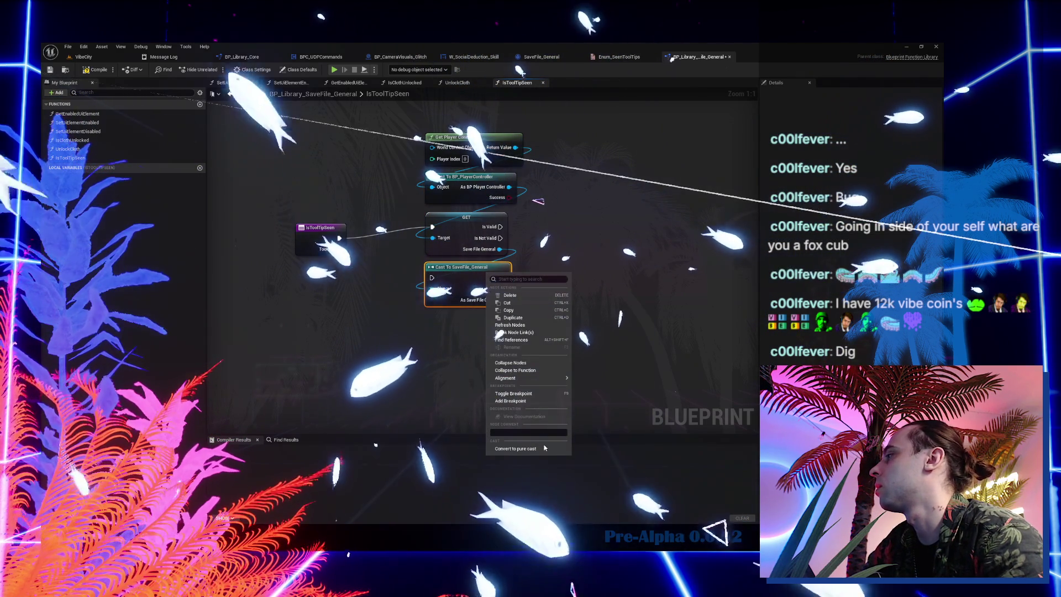
{"action": "left_click", "coordinate": [544, 447]}
{"action": "left_click_drag", "start_coordinate": [417, 129], "coordinate": [522, 308]}
{"action": "left_click_drag", "start_coordinate": [461, 228], "coordinate": [428, 239]}
- Add a second input named Type using the seen-tooltips enum
{"action": "left_click", "coordinate": [320, 232]}
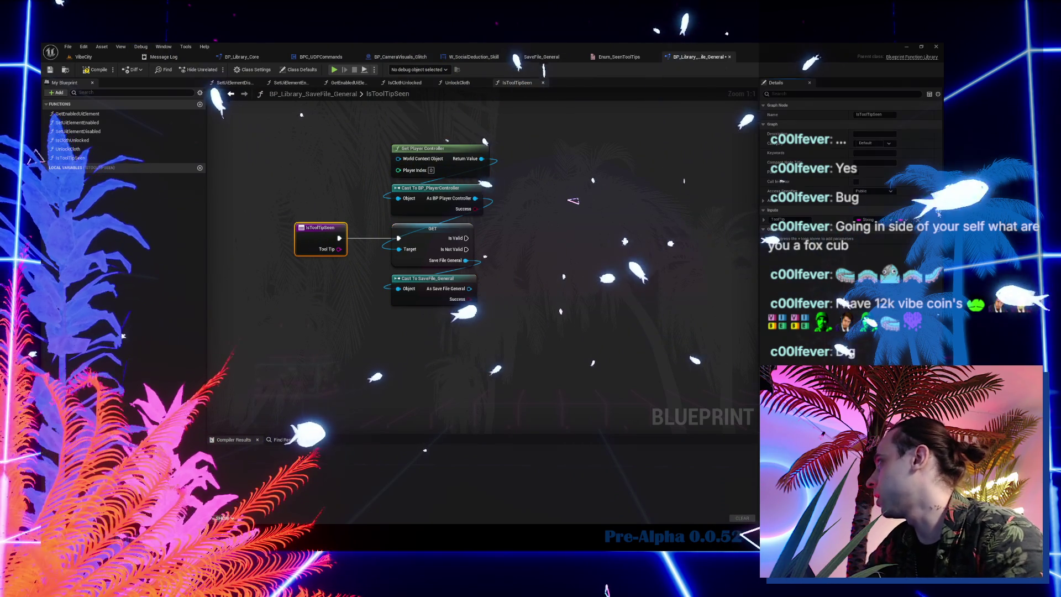
{"action": "left_click", "coordinate": [938, 229]}
{"action": "type", "text": "Type"}
{"action": "key", "text": "Return"}
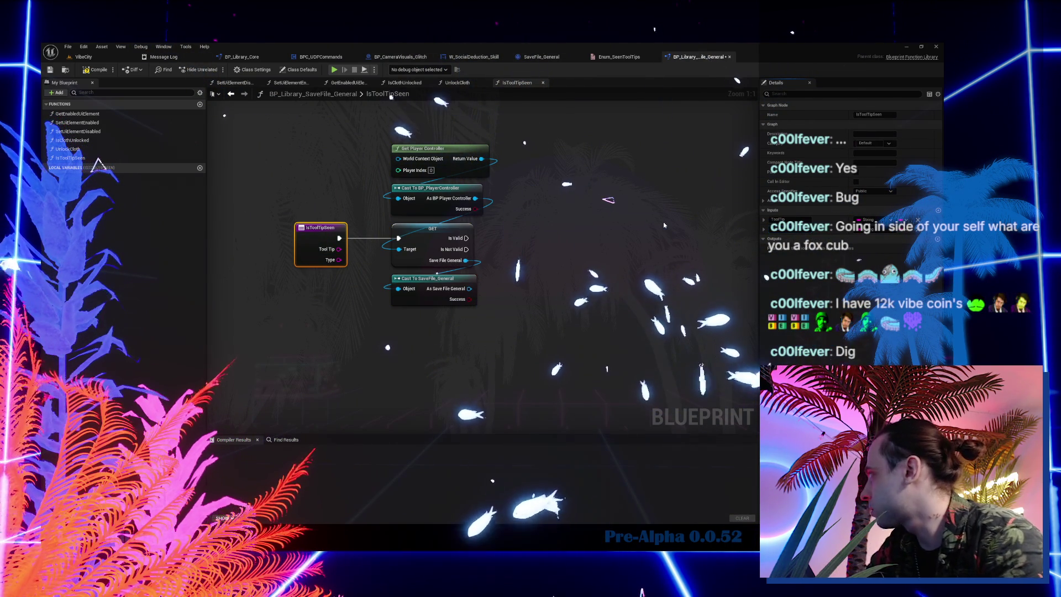
{"action": "left_click", "coordinate": [865, 229]}
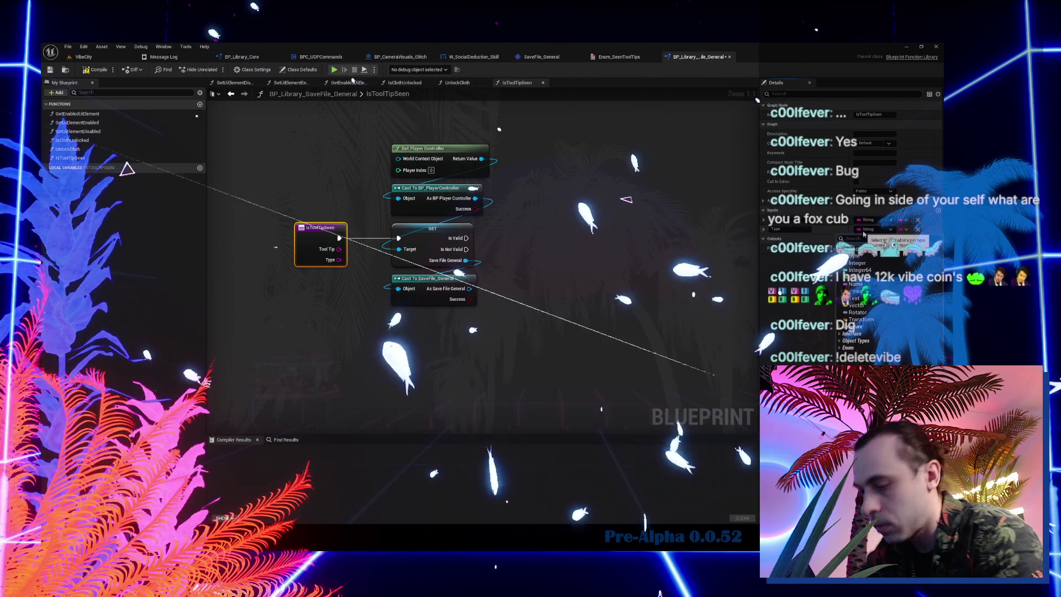
{"action": "type", "text": "enum seen"}
{"action": "left_click", "coordinate": [878, 256]}
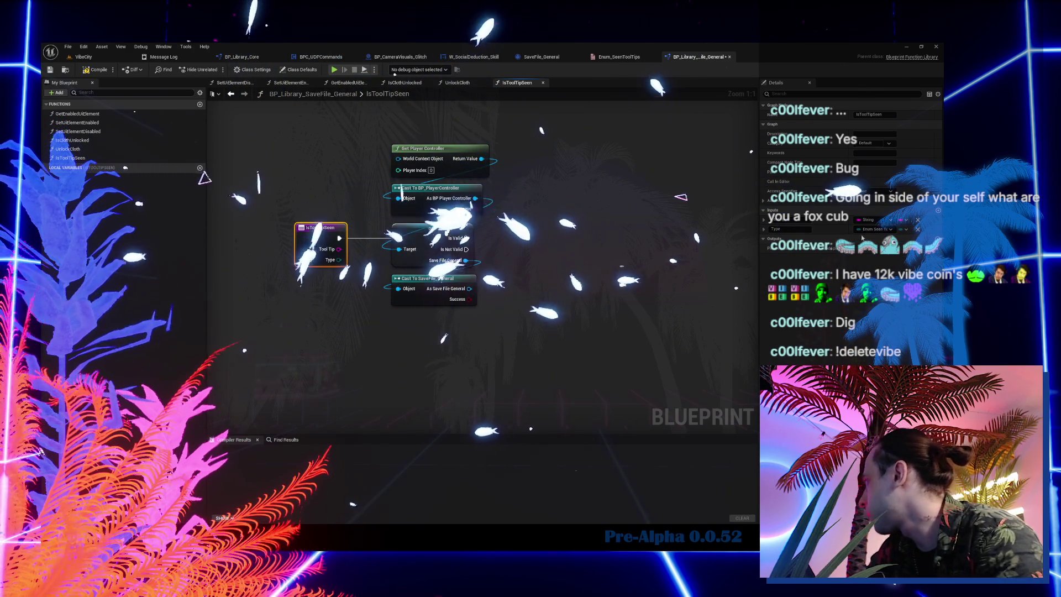
{"action": "left_click_drag", "start_coordinate": [339, 260], "coordinate": [359, 315]}
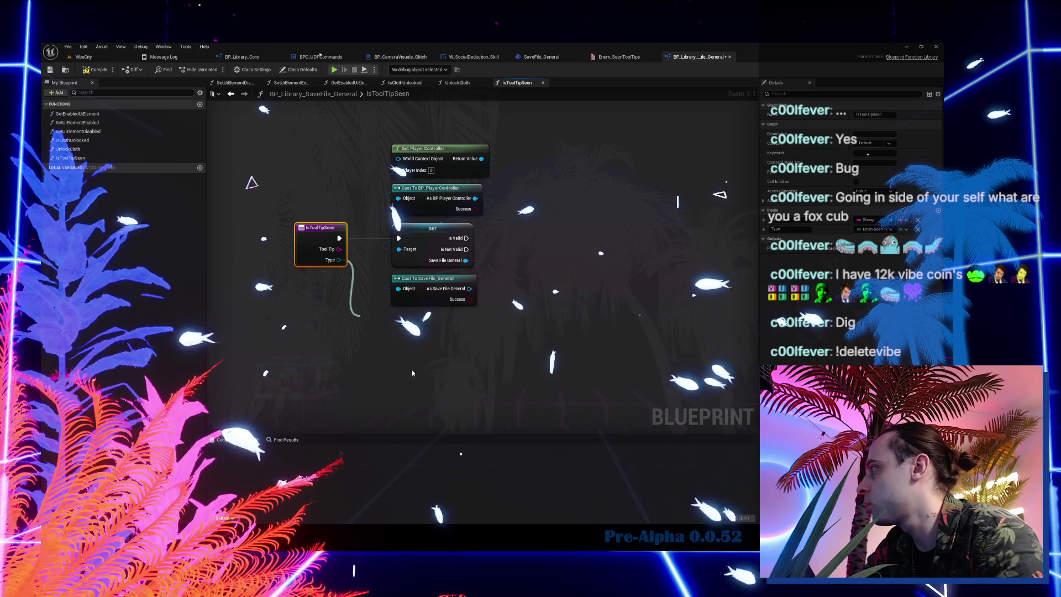
- Replace the Case Switch node with a Switch on Enum_SeenToolTips driven by Type
{"action": "key", "text": "Delete"}
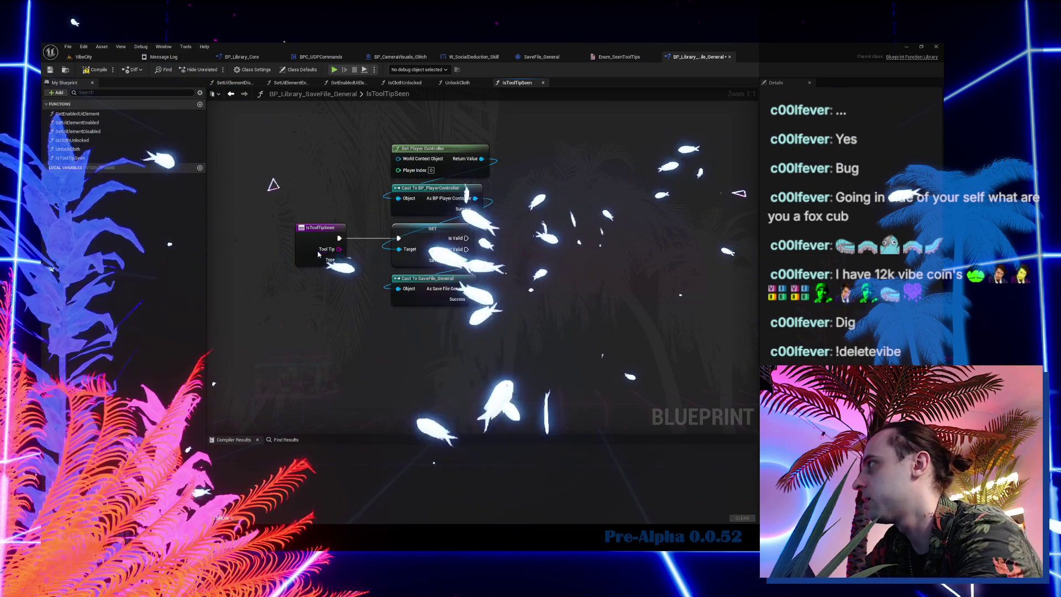
{"action": "left_click_drag", "start_coordinate": [339, 260], "coordinate": [382, 358]}
{"action": "type", "text": "sw"}
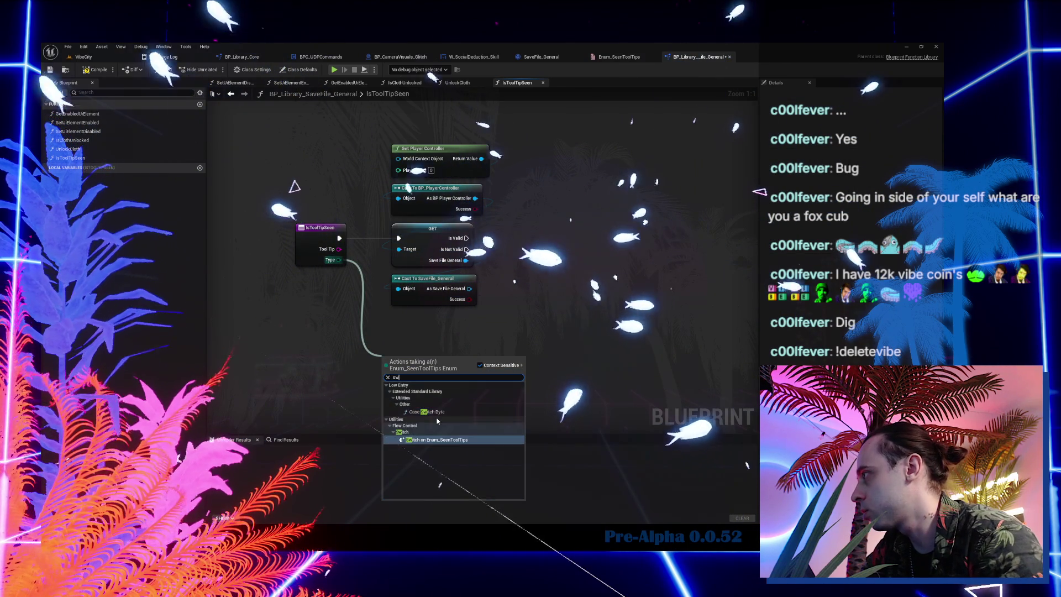
{"action": "key", "text": "Return"}
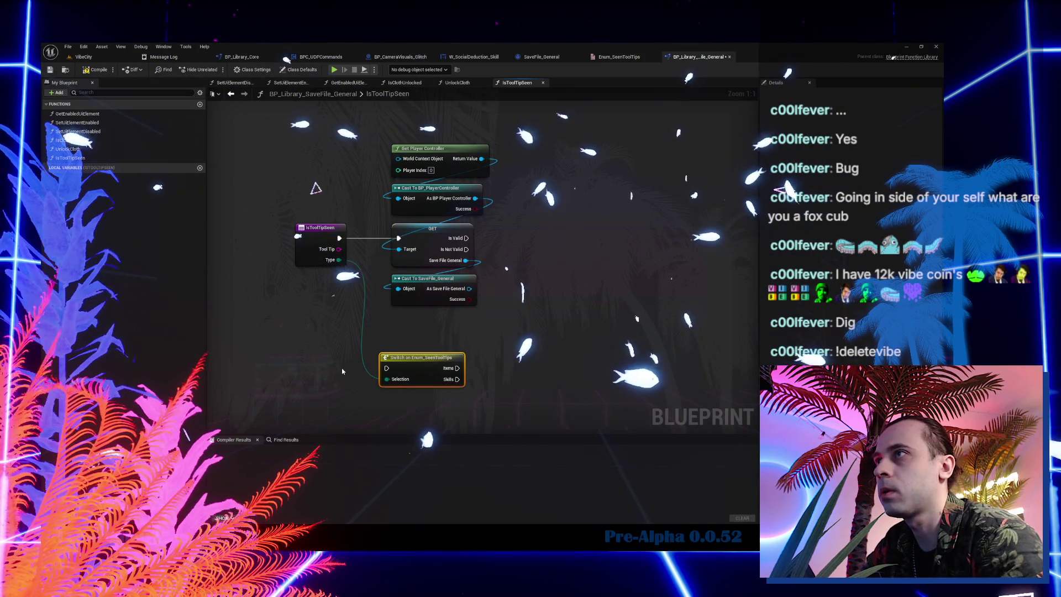
{"action": "left_click_drag", "start_coordinate": [420, 358], "coordinate": [550, 227]}
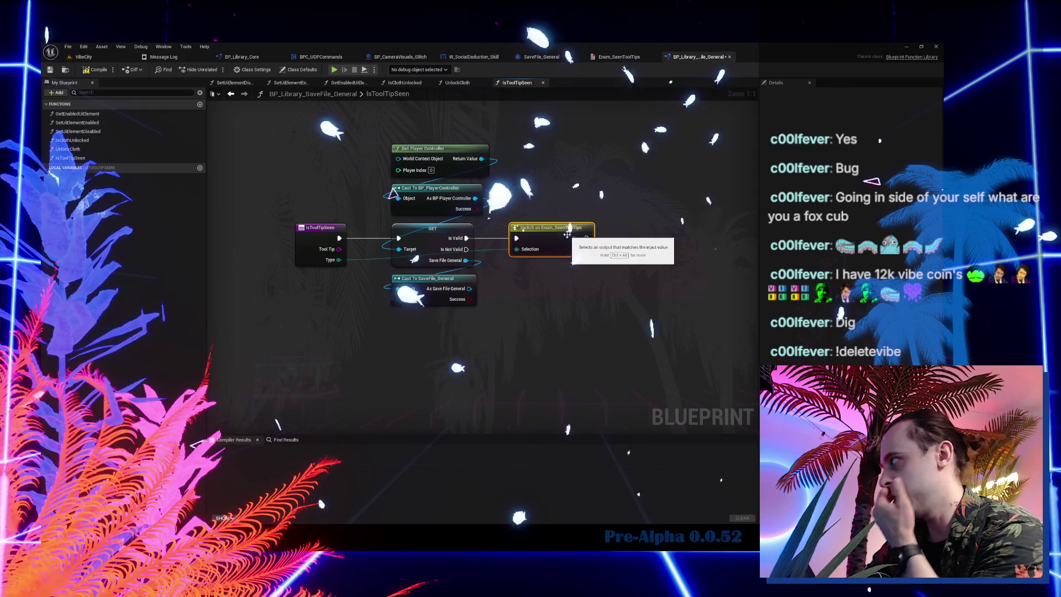
{"action": "left_click_drag", "start_coordinate": [630, 352], "coordinate": [513, 382]}
{"action": "mouse_move", "coordinate": [421, 364]}
{"action": "left_mouse_down"}
{"action": "mouse_move", "coordinate": [395, 325]}
{"action": "mouse_move", "coordinate": [441, 322]}
{"action": "left_mouse_up"}
- Get Seen Tooltips Items and Skills, promoting Items to local variable Local_ToolTips
{"action": "type", "text": "get tool"}
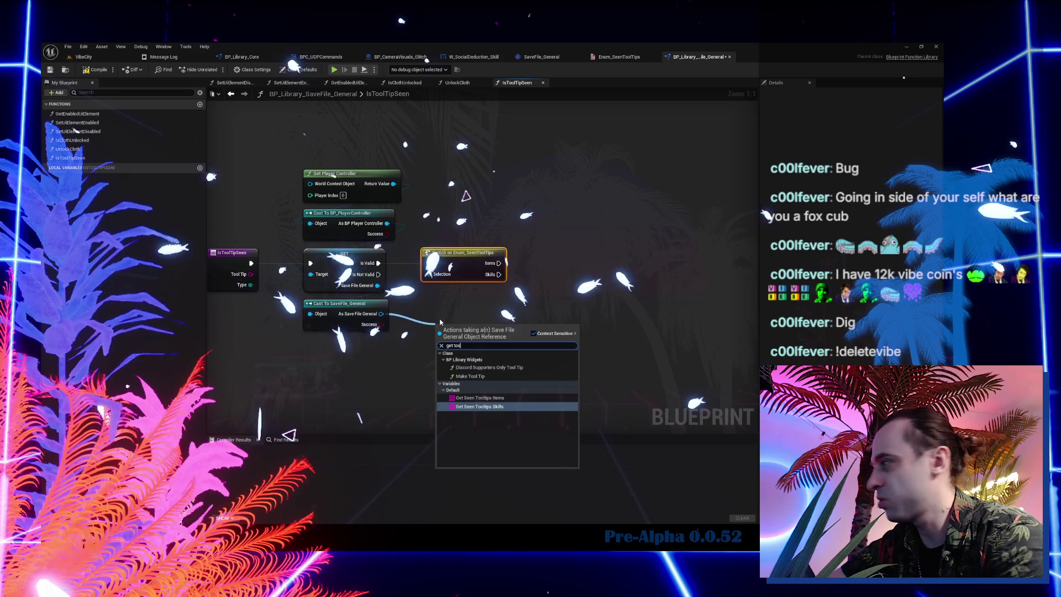
{"action": "left_click", "coordinate": [509, 398]}
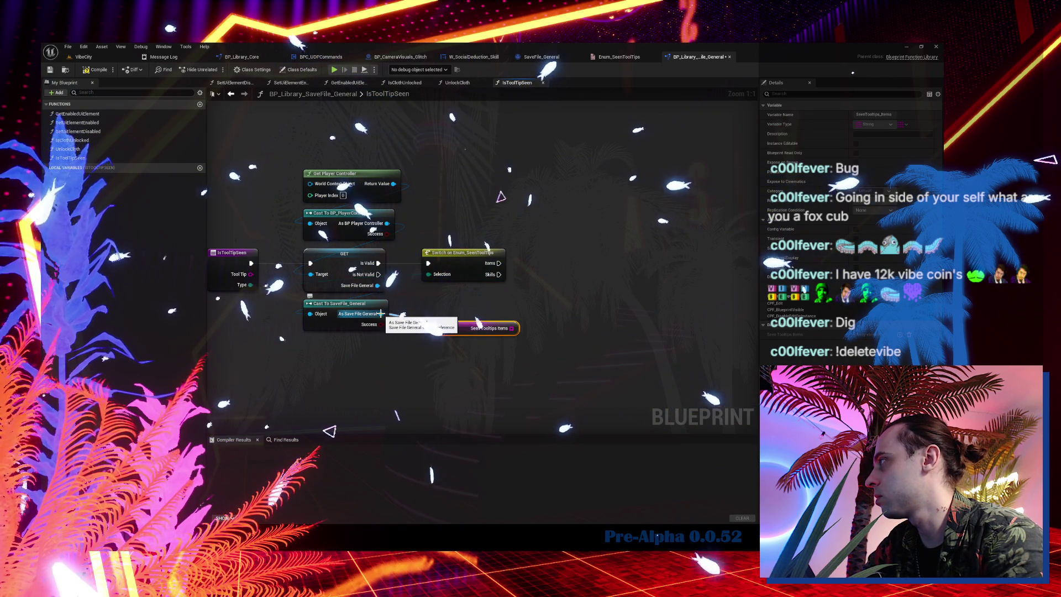
{"action": "type", "text": "get"}
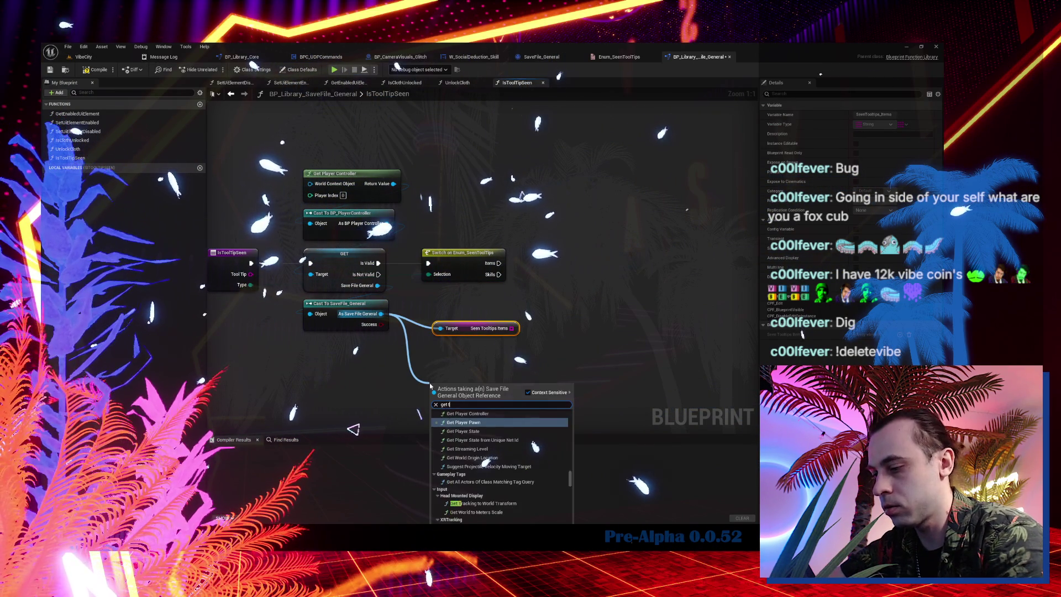
{"action": "type", "text": "ool"}
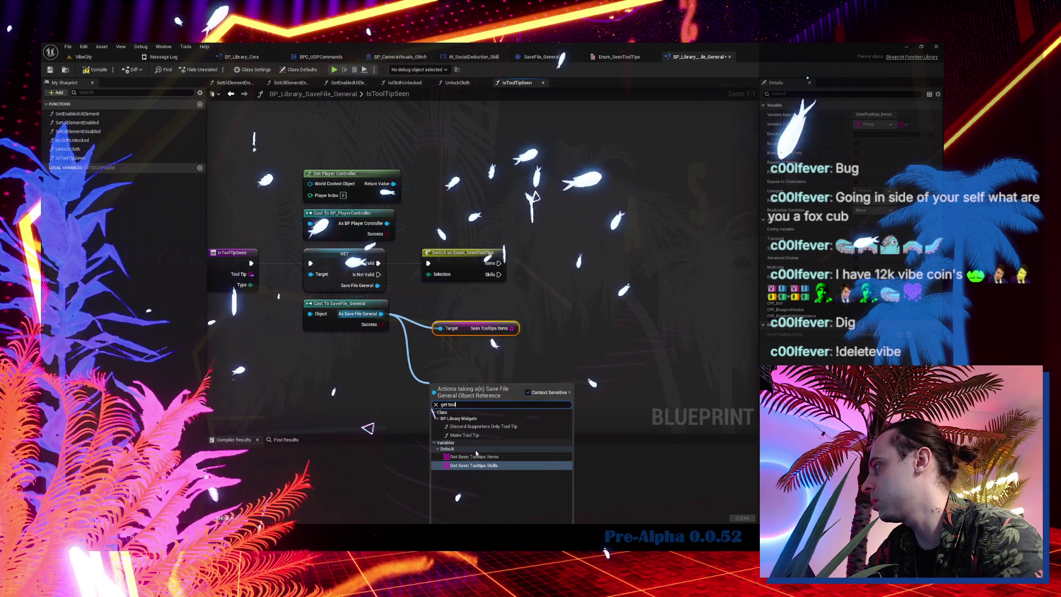
{"action": "key", "text": "Return"}
{"action": "left_click_drag", "start_coordinate": [541, 324], "coordinate": [543, 327]}
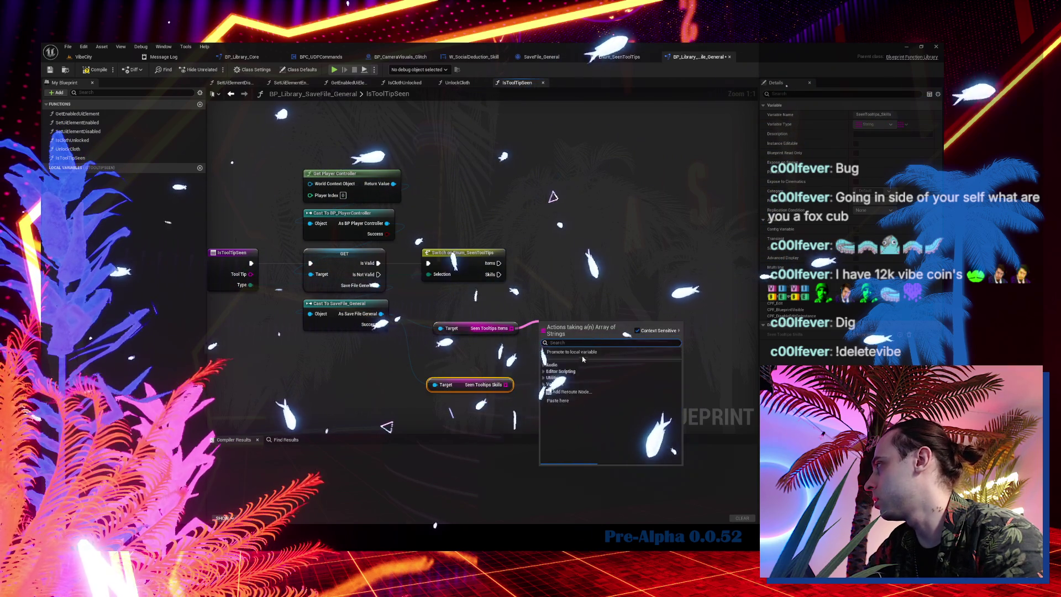
{"action": "left_click", "coordinate": [579, 353]}
{"action": "type", "text": "_Too"}
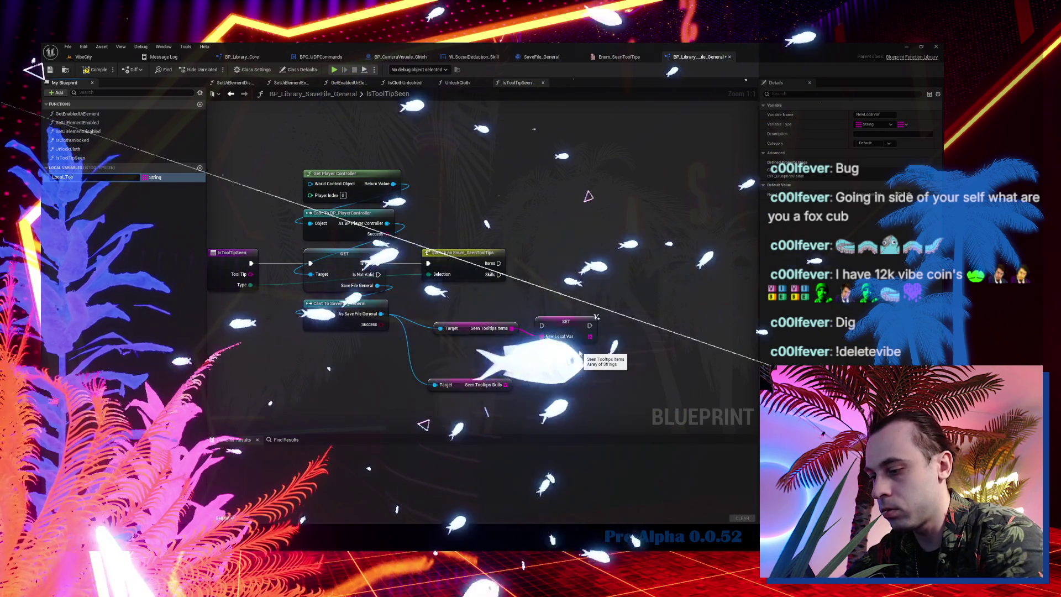
{"action": "type", "text": "lTips"}
{"action": "key", "text": "Return"}
- Wire the Items case into SET Local_ToolTips and duplicate that setter for Seen Tooltips Skills
{"action": "mouse_move", "coordinate": [499, 263]}
{"action": "left_mouse_down"}
{"action": "mouse_move", "coordinate": [604, 368]}
{"action": "mouse_move", "coordinate": [541, 326]}
{"action": "mouse_move", "coordinate": [479, 352]}
{"action": "mouse_move", "coordinate": [572, 309]}
{"action": "left_mouse_up"}
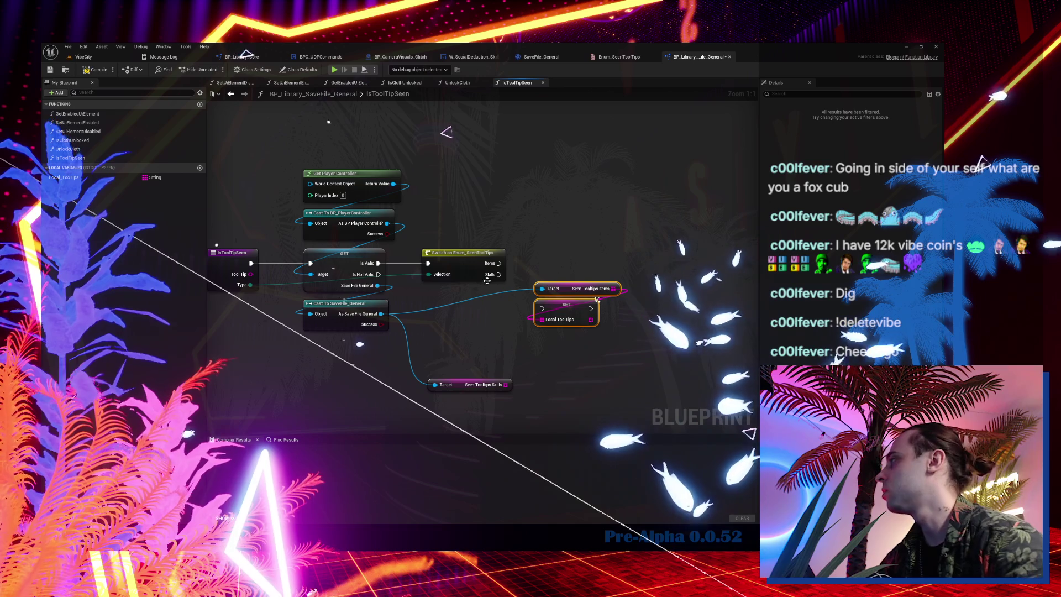
{"action": "left_click_drag", "start_coordinate": [576, 319], "coordinate": [576, 273]}
{"action": "left_click", "coordinate": [562, 330]}
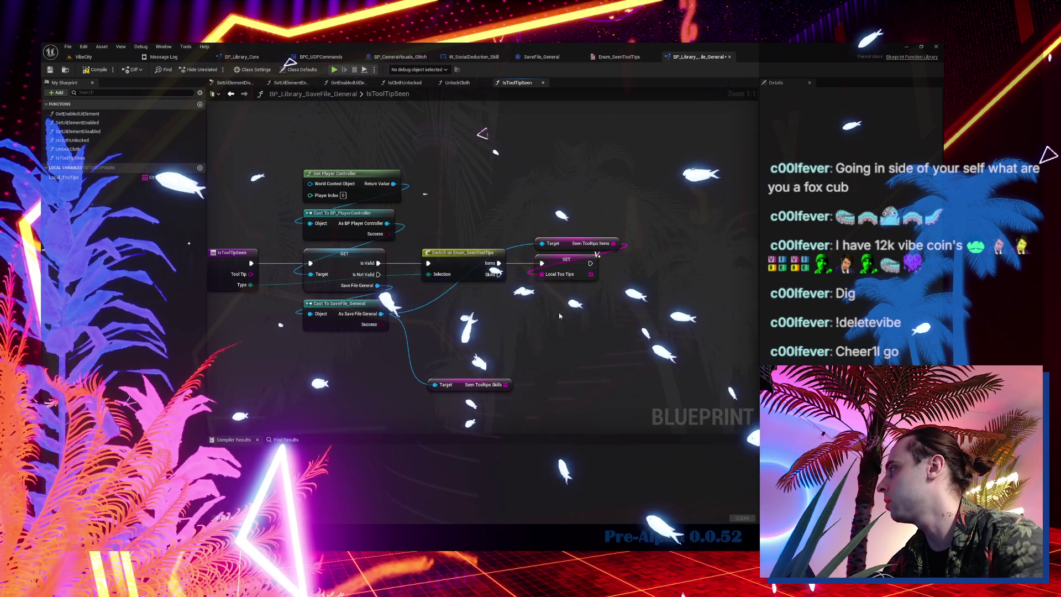
{"action": "left_click", "coordinate": [567, 260]}
{"action": "key", "text": "ctrl+c"}
{"action": "key", "text": "ctrl+v"}
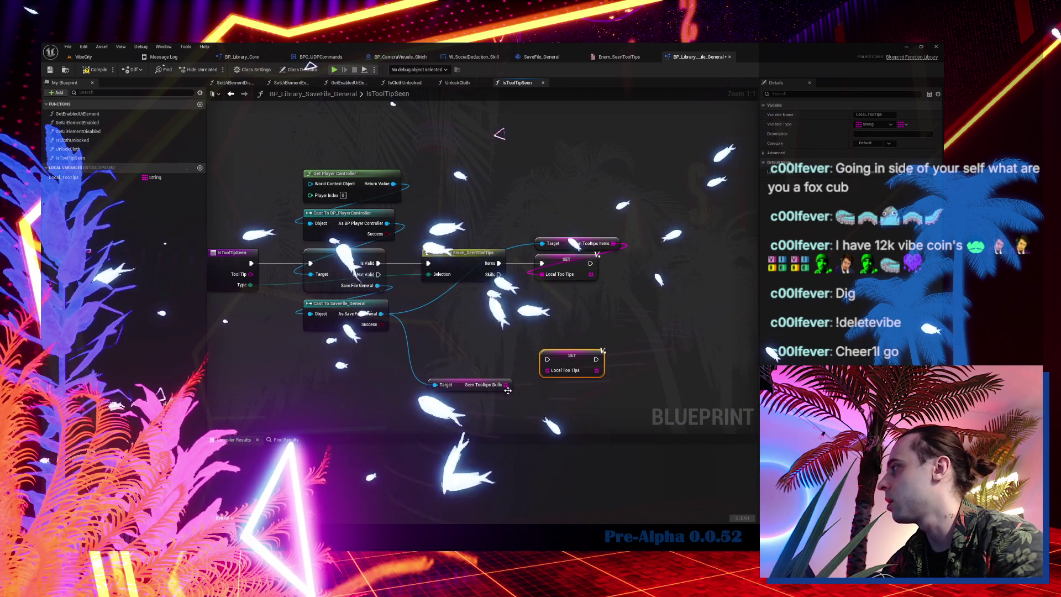
{"action": "mouse_move", "coordinate": [572, 349]}
{"action": "left_mouse_down"}
{"action": "mouse_move", "coordinate": [494, 402]}
{"action": "mouse_move", "coordinate": [466, 407]}
{"action": "left_mouse_up"}
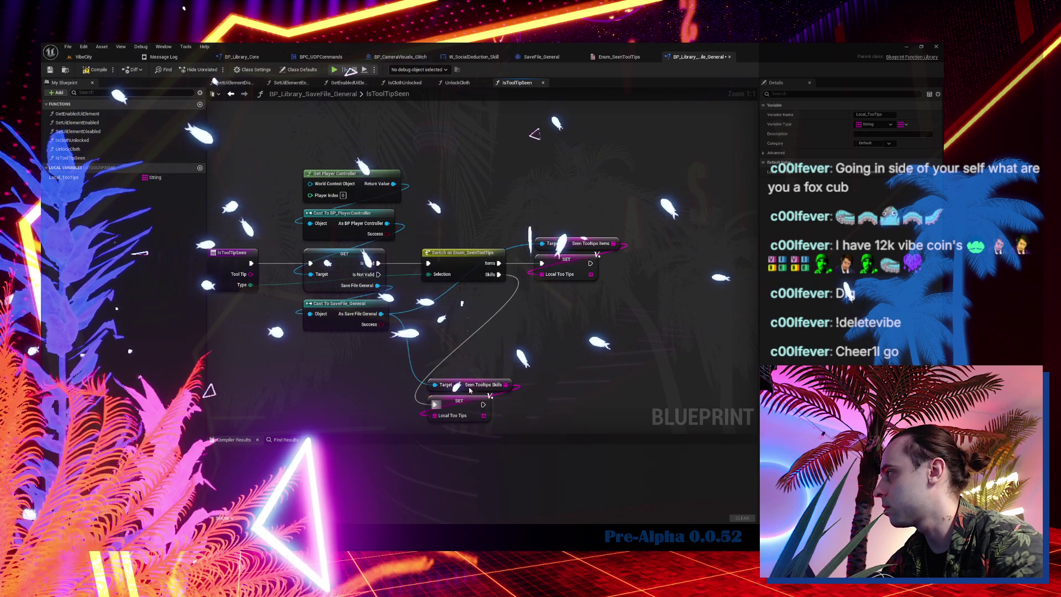
{"action": "left_click_drag", "start_coordinate": [502, 382], "coordinate": [600, 318]}
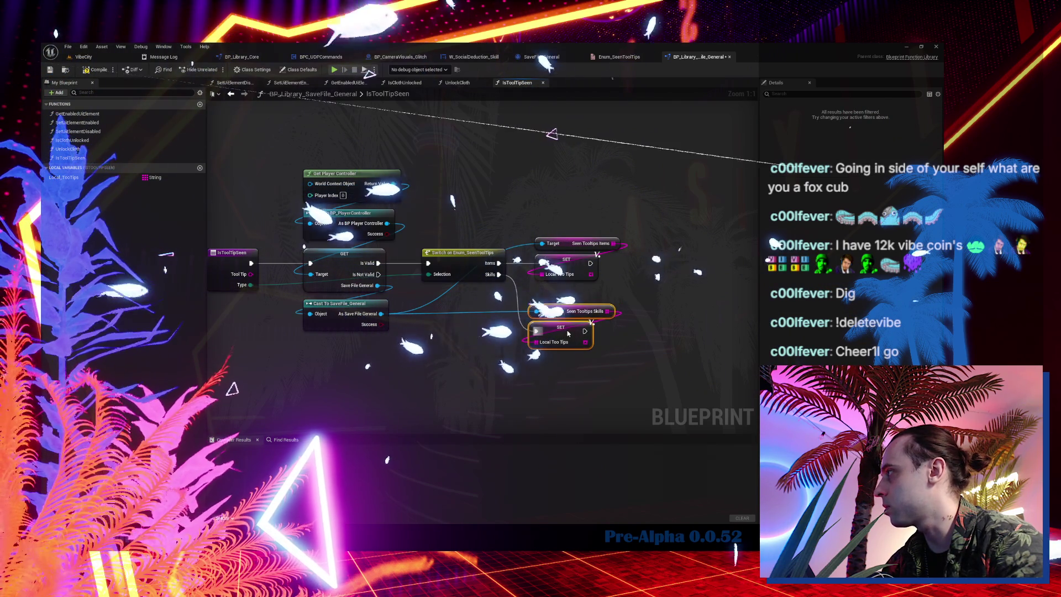
{"action": "left_click_drag", "start_coordinate": [494, 330], "coordinate": [401, 321]}
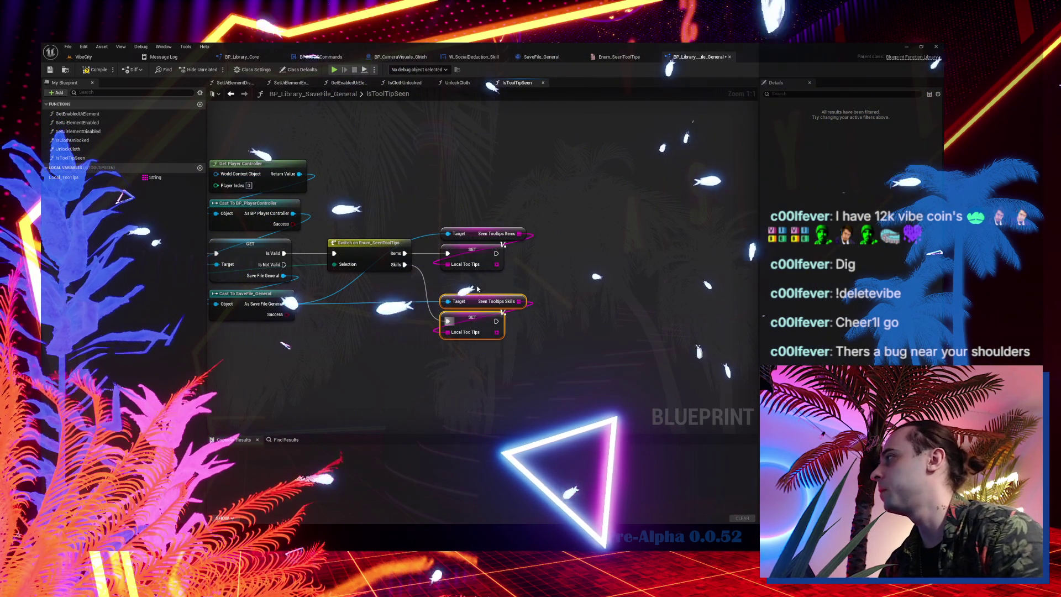
- Pan the graph to bring the IsToolTipSeen entry node back into view
{"action": "left_click_drag", "start_coordinate": [482, 328], "coordinate": [588, 321]}
- Loop over a Local Too Tips getter with a For Each Loop with Break
{"action": "left_click", "coordinate": [241, 238]}
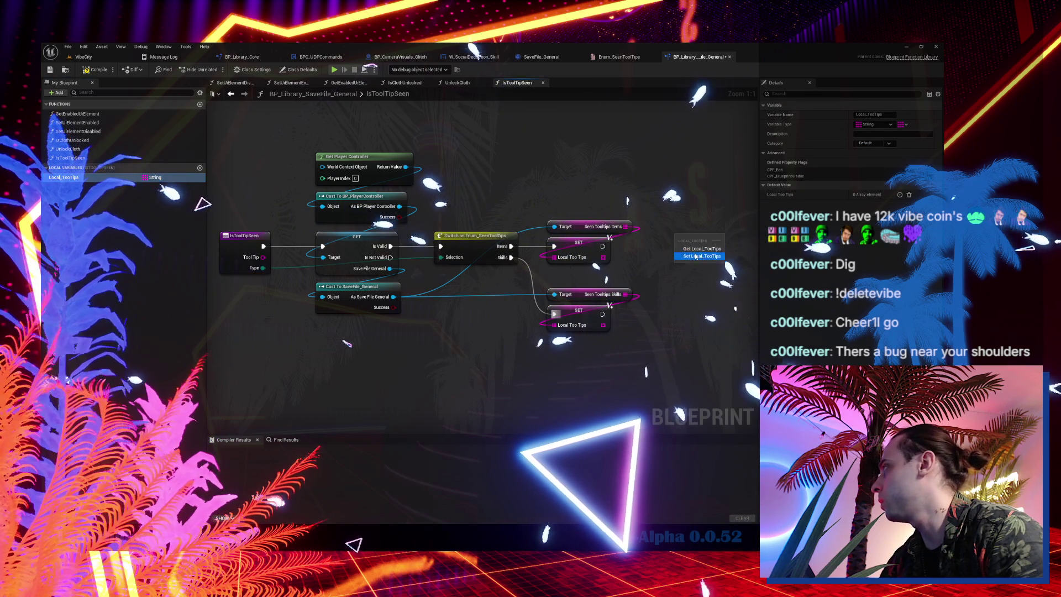
{"action": "left_click_drag", "start_coordinate": [679, 280], "coordinate": [550, 277]}
{"action": "key", "text": "ctrl+v"}
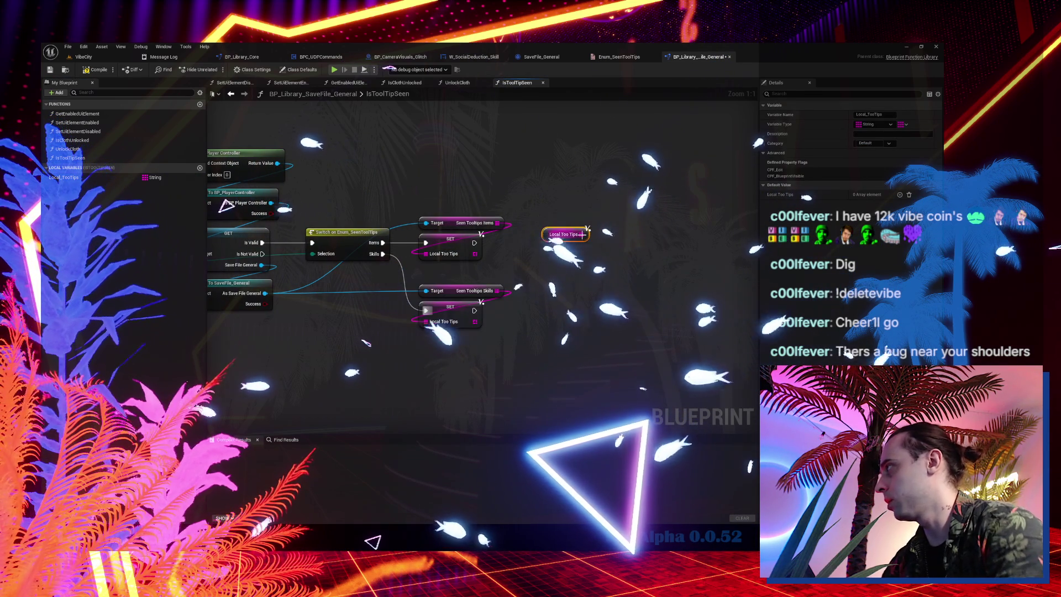
{"action": "left_click_drag", "start_coordinate": [586, 234], "coordinate": [623, 260]}
{"action": "type", "text": "fore"}
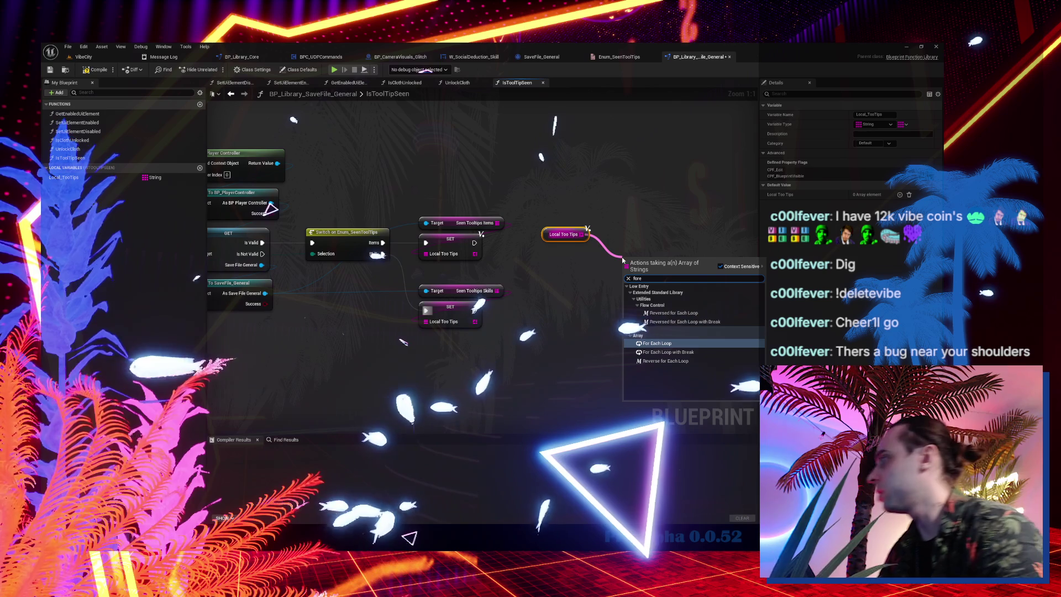
{"action": "left_click", "coordinate": [702, 354]}
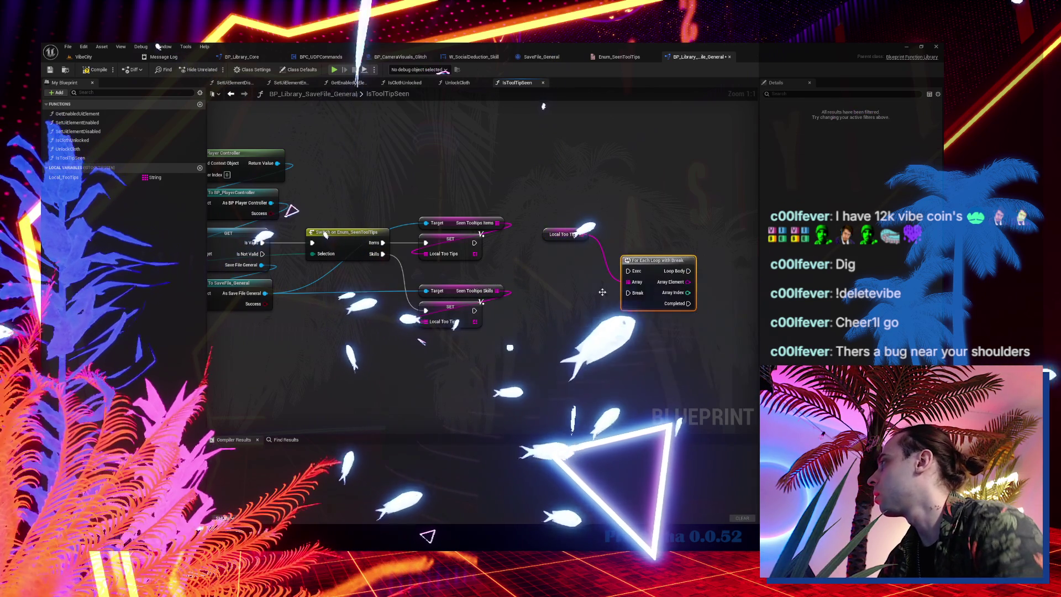
{"action": "left_click_drag", "start_coordinate": [649, 269], "coordinate": [578, 256]}
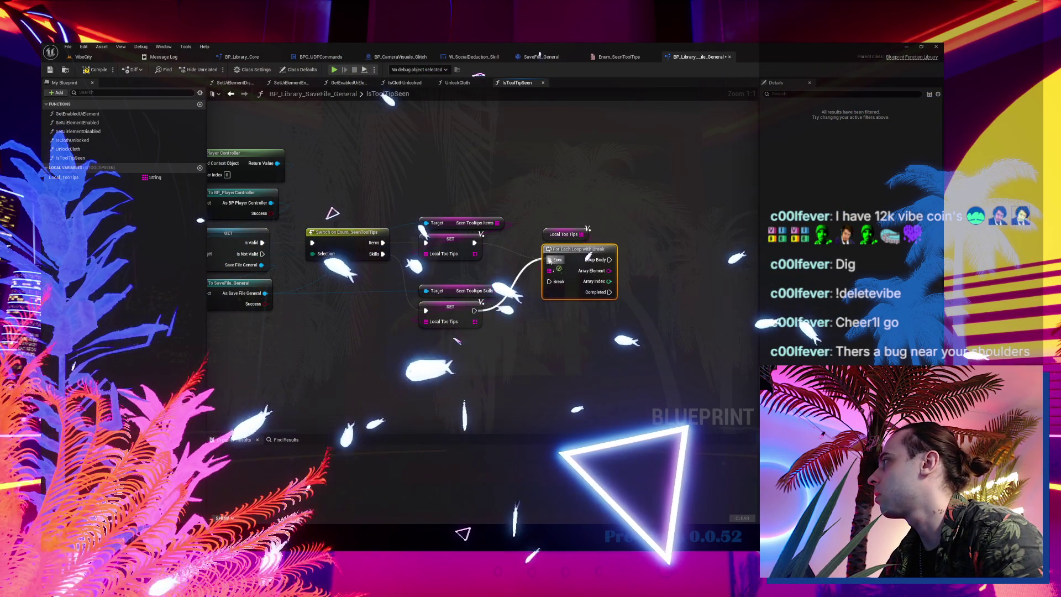
- Compare each element to the Tool Tip input in a per-iteration Branch; start a Boolean local
{"action": "mouse_move", "coordinate": [582, 271]}
{"action": "left_mouse_down"}
{"action": "mouse_move", "coordinate": [548, 240]}
{"action": "mouse_move", "coordinate": [606, 246]}
{"action": "left_mouse_up"}
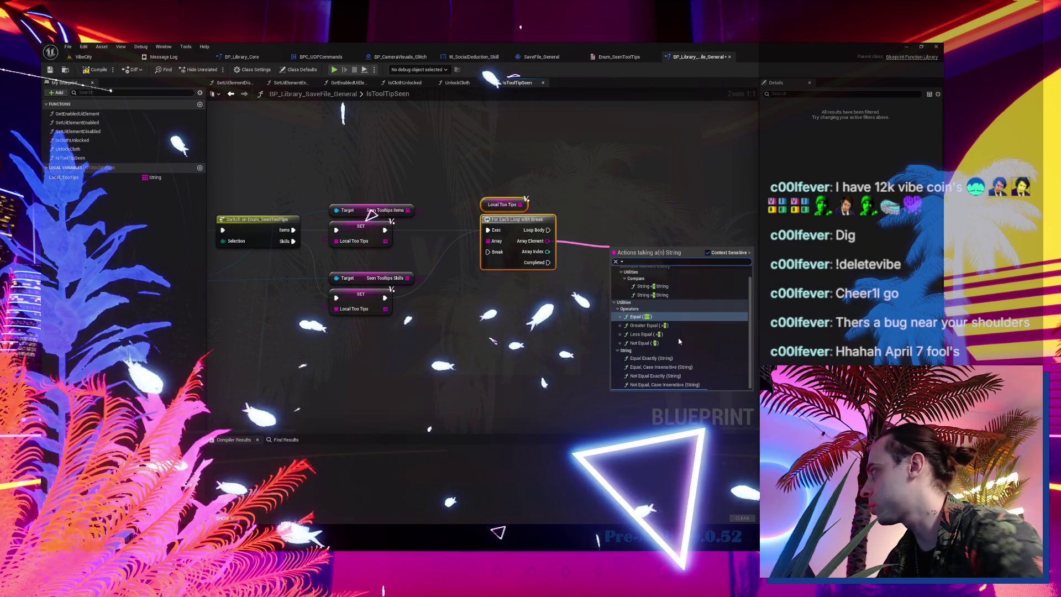
{"action": "left_click", "coordinate": [692, 369]}
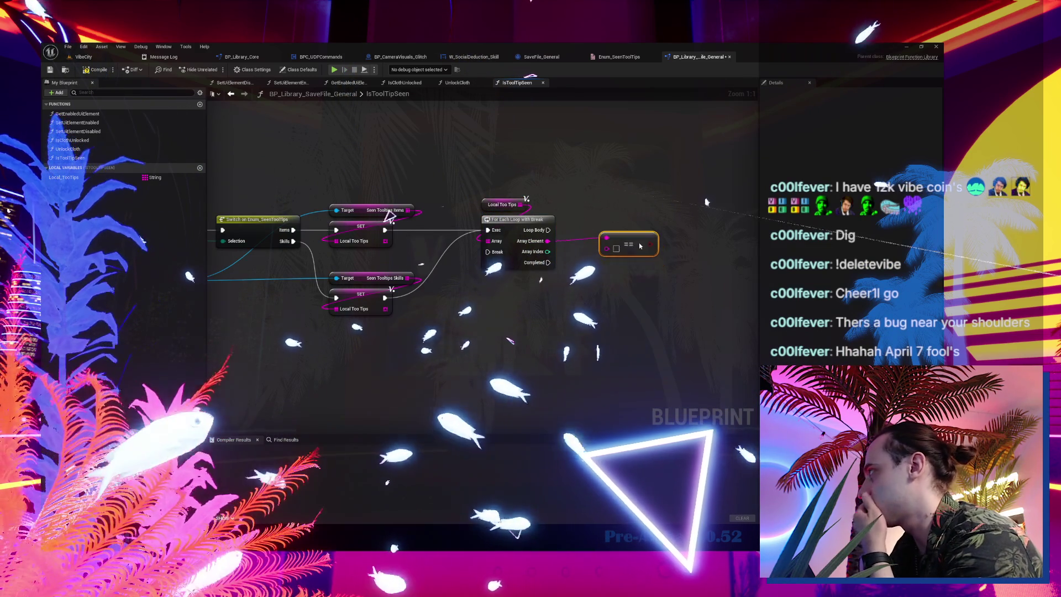
{"action": "mouse_move", "coordinate": [237, 227]}
{"action": "left_mouse_down"}
{"action": "mouse_move", "coordinate": [665, 247]}
{"action": "mouse_move", "coordinate": [492, 308]}
{"action": "left_mouse_up"}
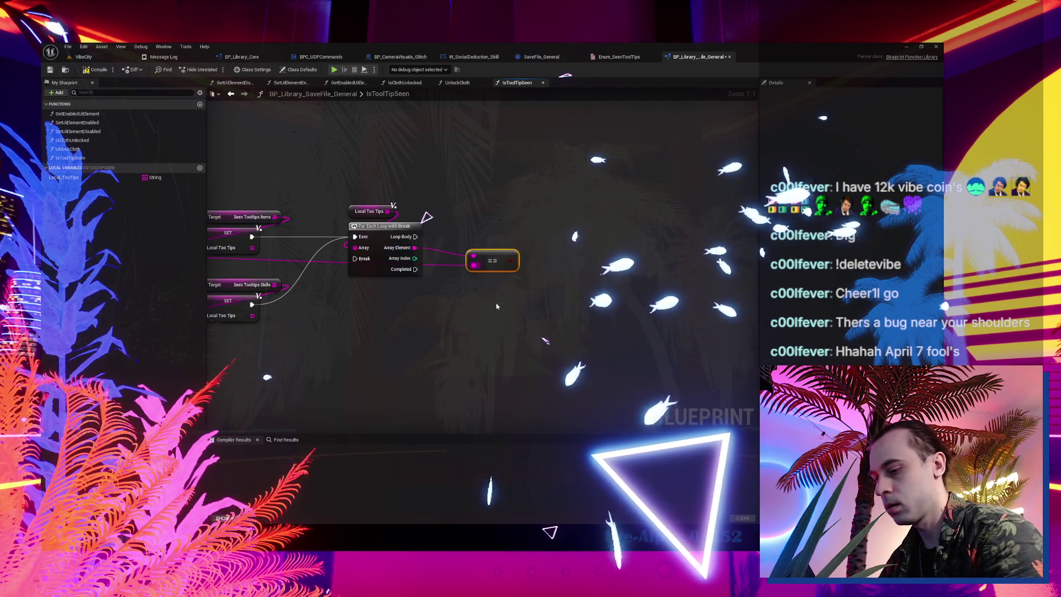
{"action": "left_click", "coordinate": [542, 226]}
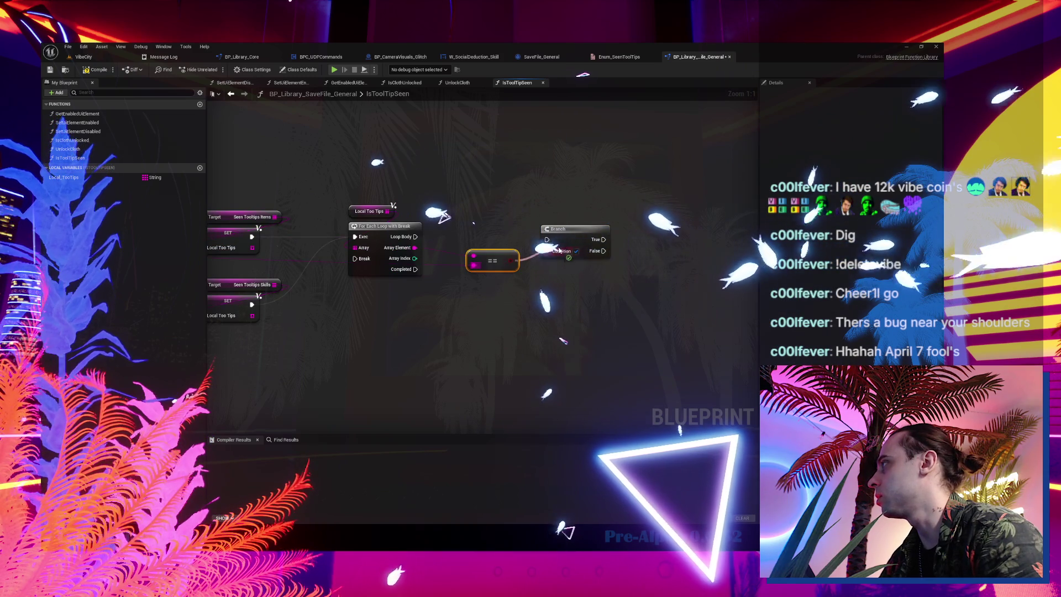
{"action": "left_click_drag", "start_coordinate": [514, 243], "coordinate": [547, 238]}
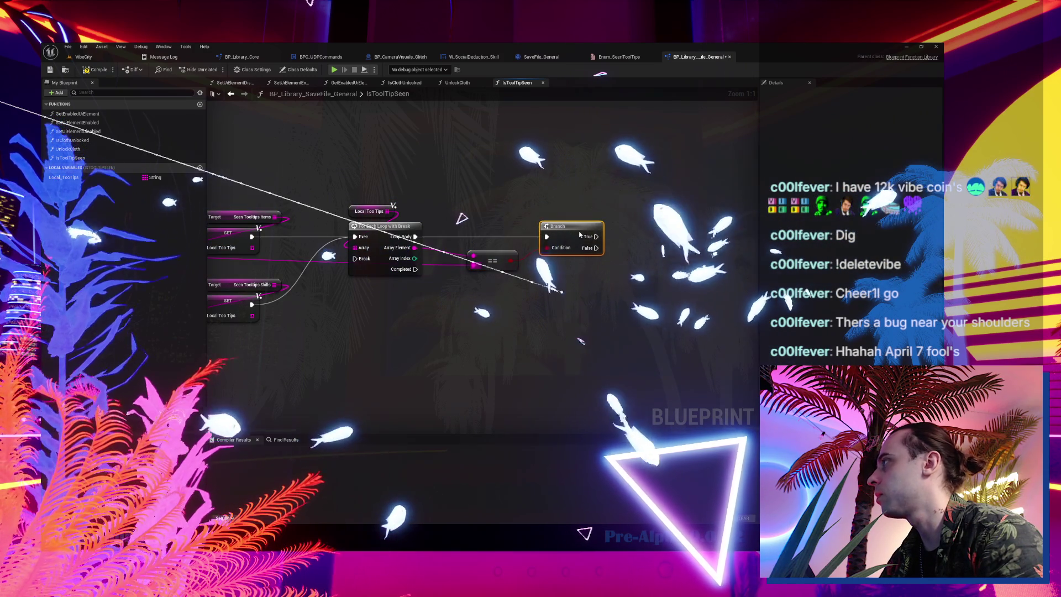
{"action": "left_click", "coordinate": [200, 168]}
{"action": "type", "text": "Local_IsFound"}
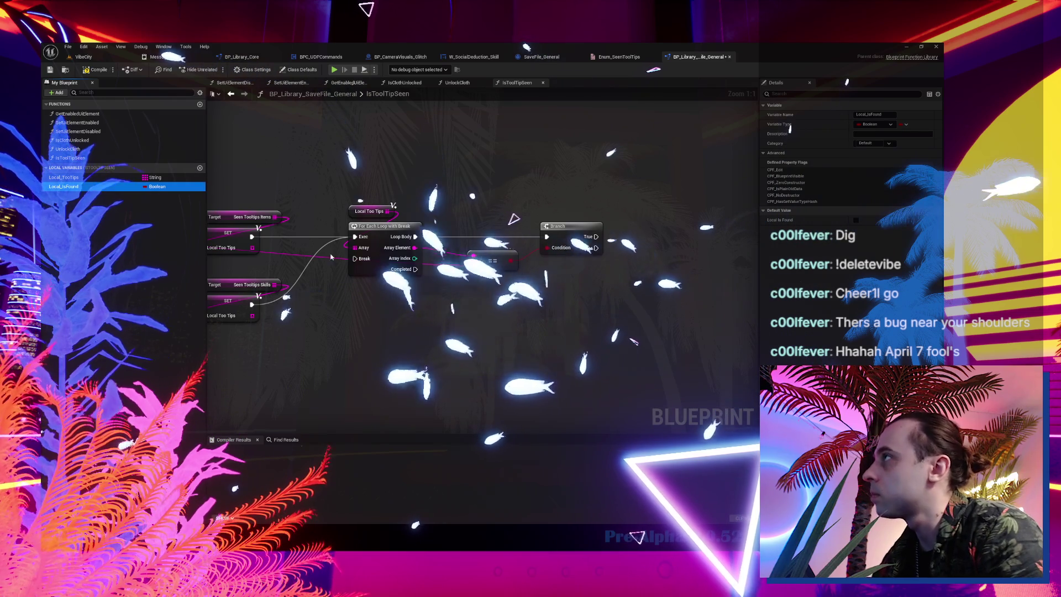
- Set Local Is Found on Branch True and reroute its execution back to the loop's Break
{"action": "mouse_move", "coordinate": [664, 250]}
{"action": "left_mouse_down"}
{"action": "mouse_move", "coordinate": [664, 226]}
{"action": "mouse_move", "coordinate": [373, 263]}
{"action": "left_mouse_up"}
{"action": "double_click", "coordinate": [520, 243]}
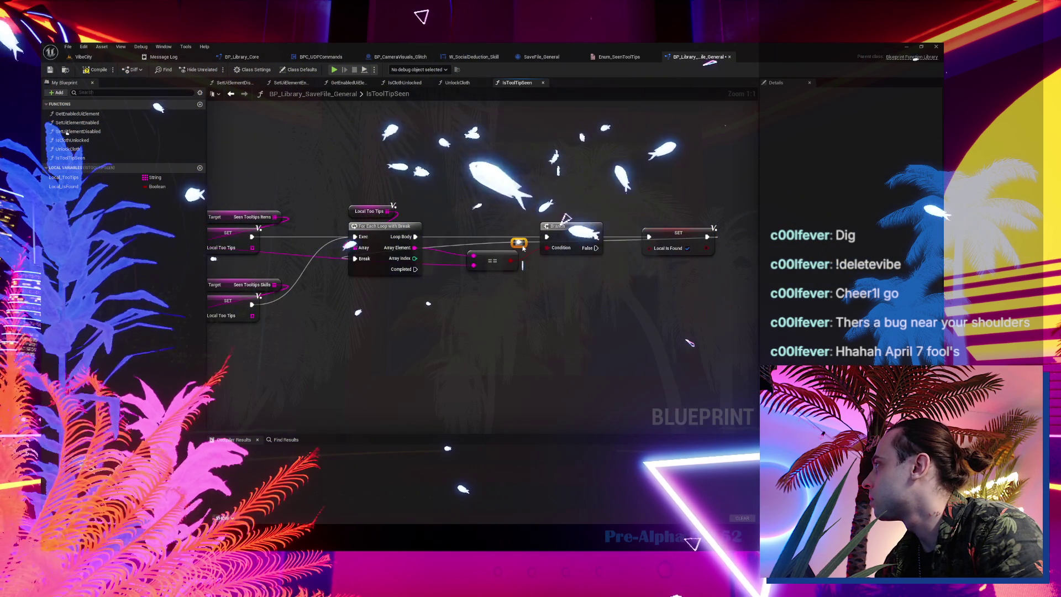
{"action": "right_click", "coordinate": [523, 248]}
{"action": "key", "text": "Escape"}
{"action": "mouse_move", "coordinate": [522, 247]}
{"action": "left_mouse_down"}
{"action": "mouse_move", "coordinate": [439, 206]}
{"action": "mouse_move", "coordinate": [355, 184]}
{"action": "left_mouse_up"}
{"action": "left_click_drag", "start_coordinate": [415, 179], "coordinate": [754, 185]}
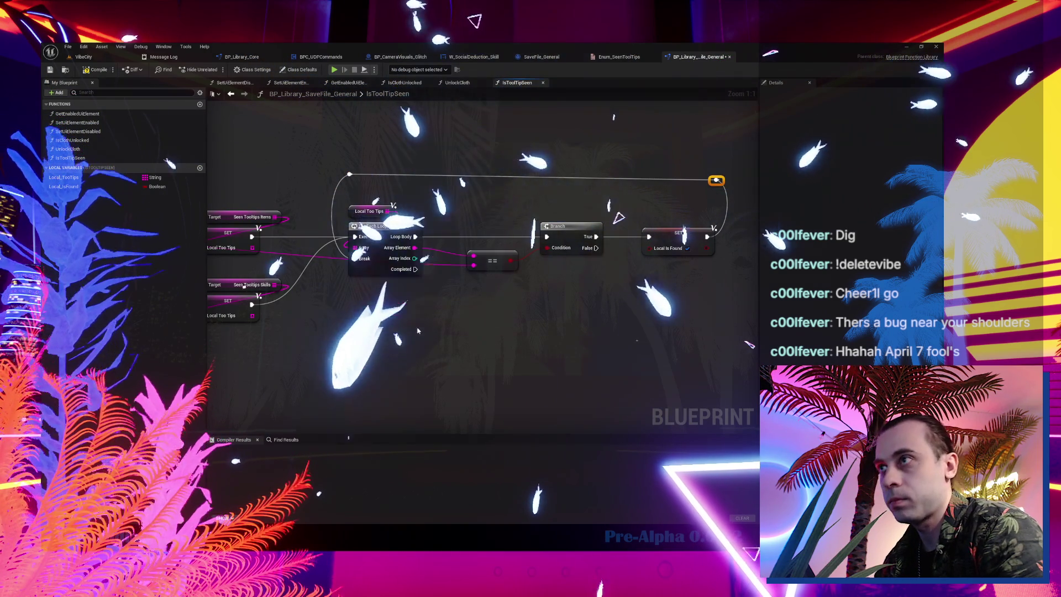
- Try a Branch on Local Is Found after loop completion, then delete it
{"action": "left_click", "coordinate": [409, 343]}
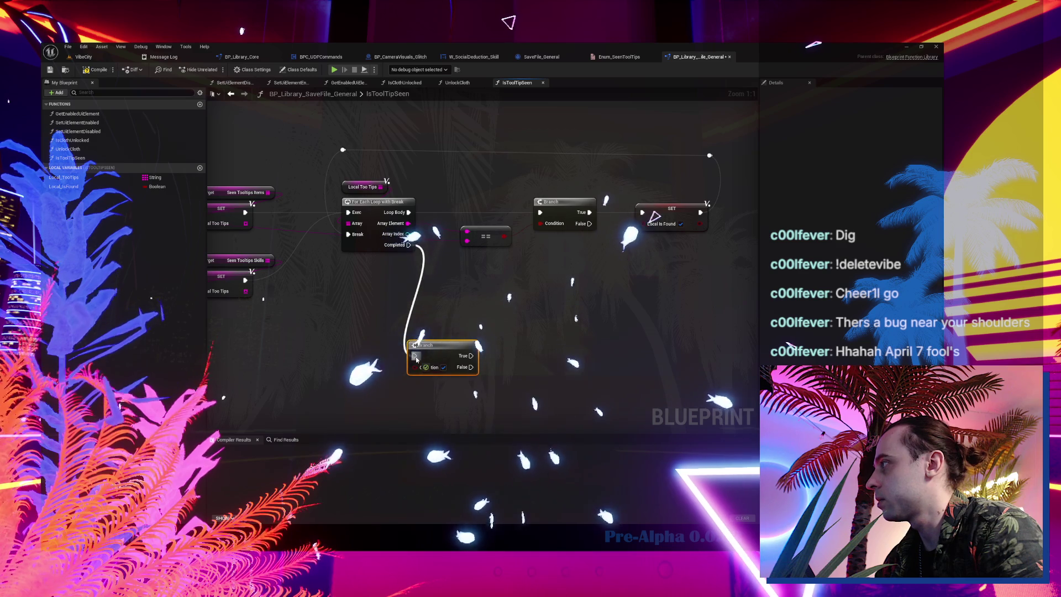
{"action": "left_click_drag", "start_coordinate": [416, 360], "coordinate": [474, 329]}
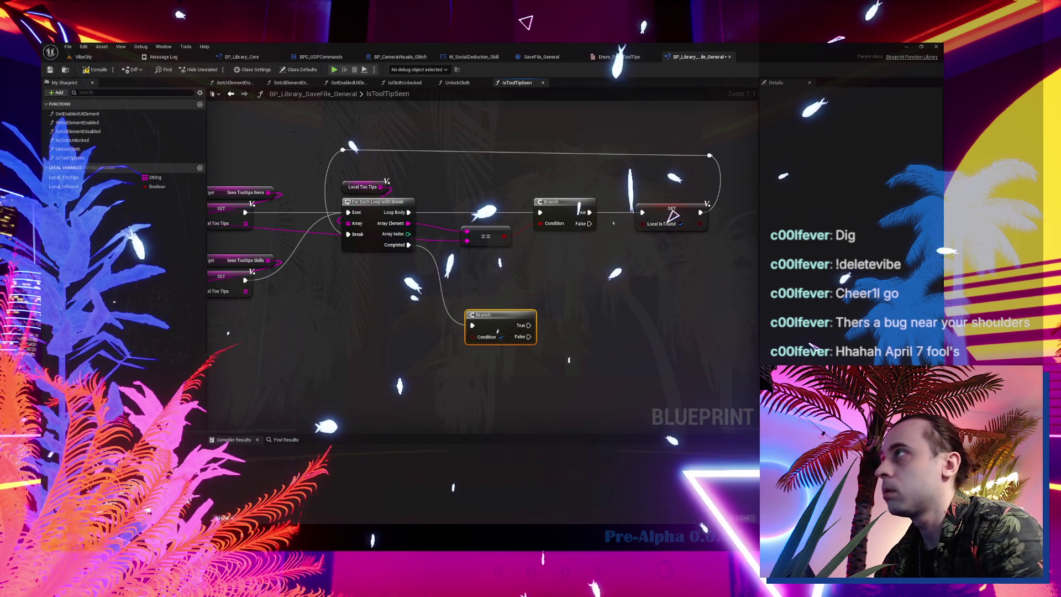
{"action": "left_click_drag", "start_coordinate": [83, 188], "coordinate": [469, 283]}
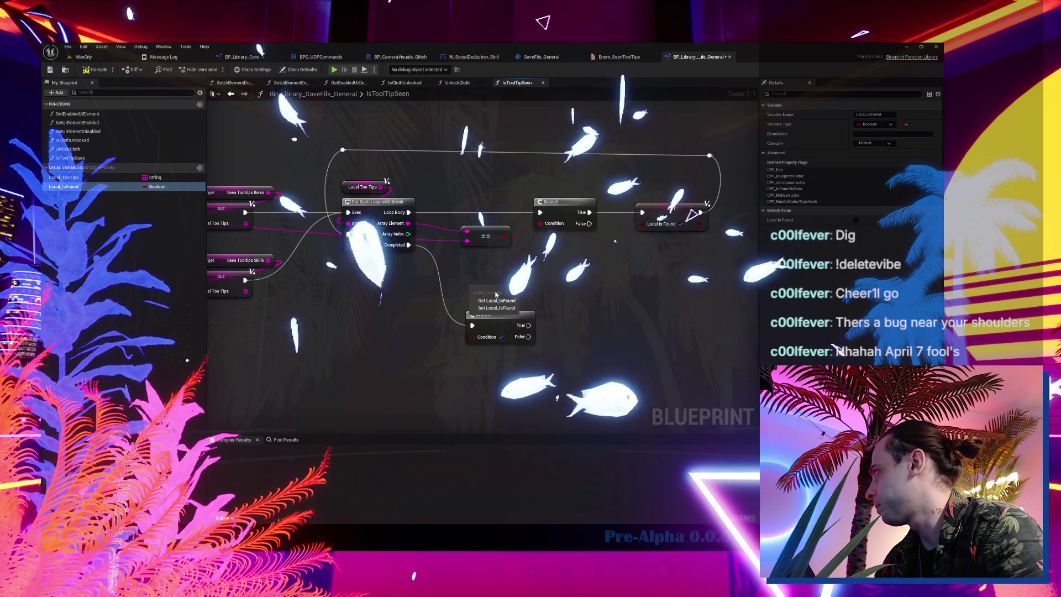
{"action": "left_click", "coordinate": [500, 301]}
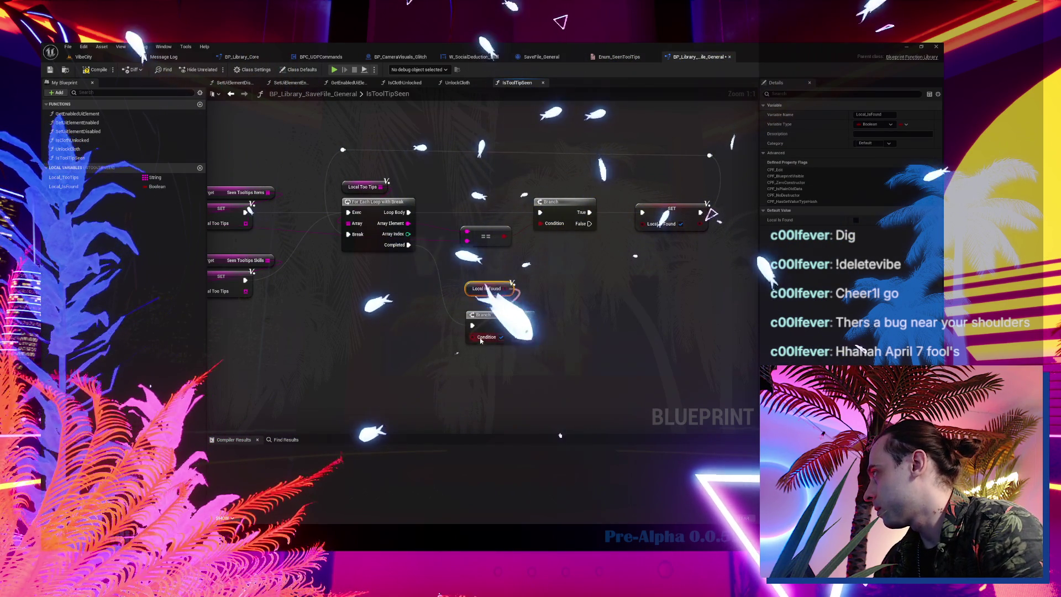
{"action": "left_click_drag", "start_coordinate": [478, 294], "coordinate": [479, 304]}
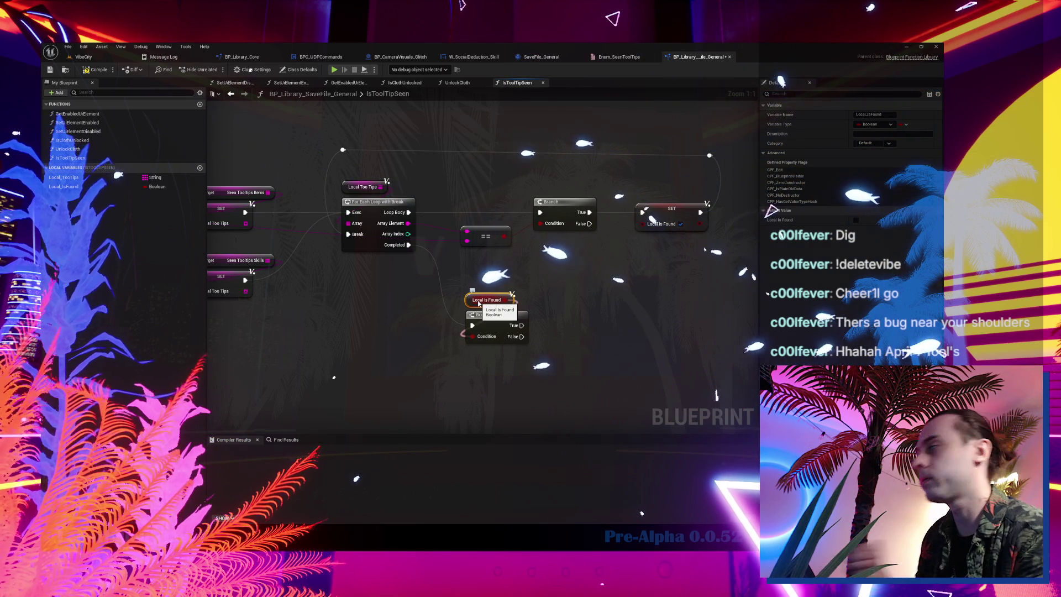
{"action": "left_click_drag", "start_coordinate": [489, 274], "coordinate": [490, 324]}
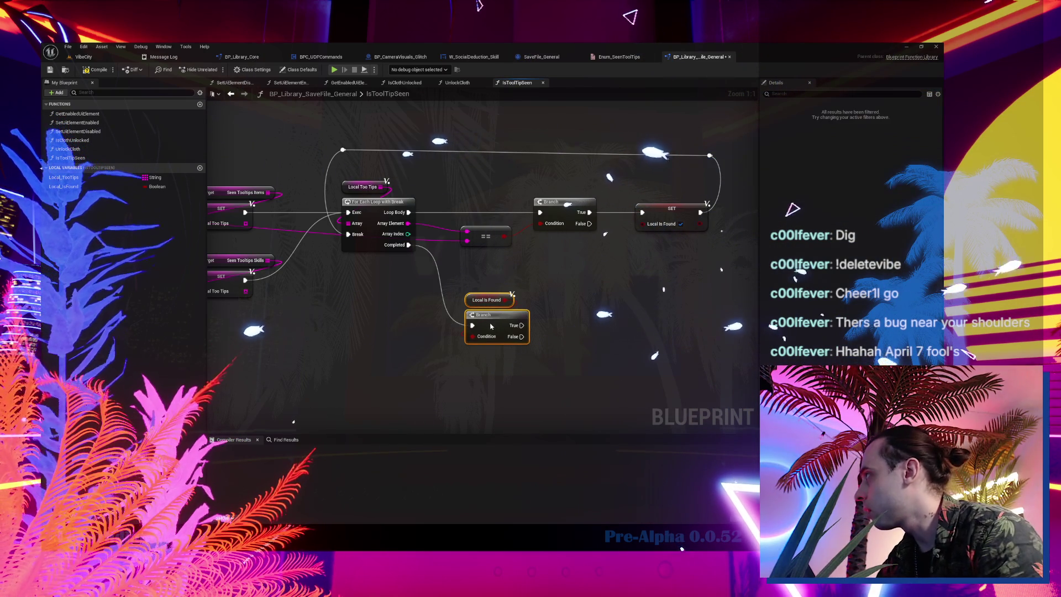
{"action": "mouse_move", "coordinate": [414, 316]}
{"action": "left_mouse_down"}
{"action": "mouse_move", "coordinate": [462, 309]}
{"action": "mouse_move", "coordinate": [405, 301]}
{"action": "left_mouse_up"}
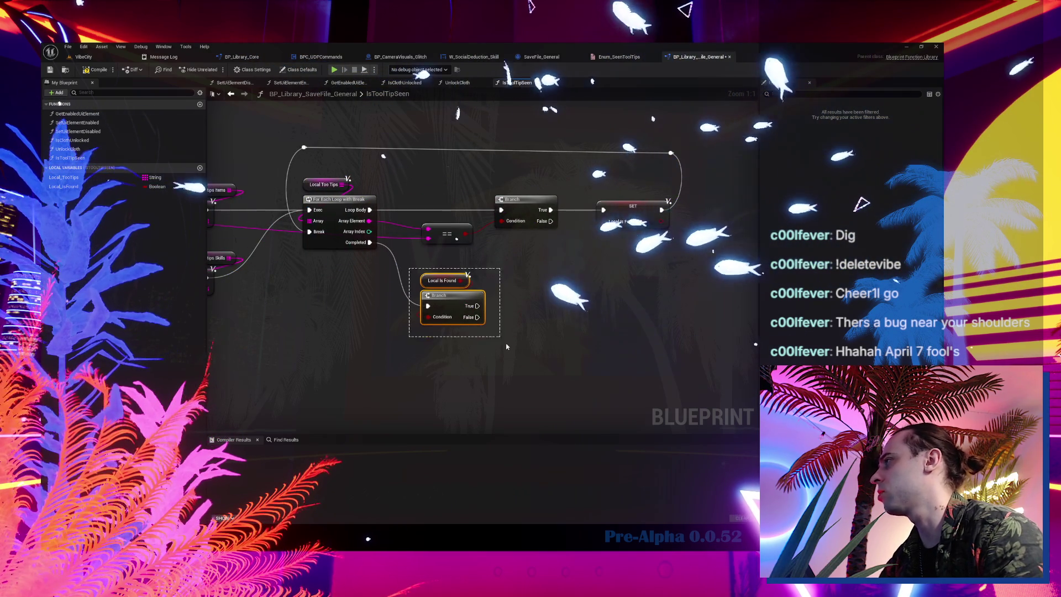
{"action": "key", "text": "Delete"}
{"action": "double_click", "coordinate": [71, 158]}
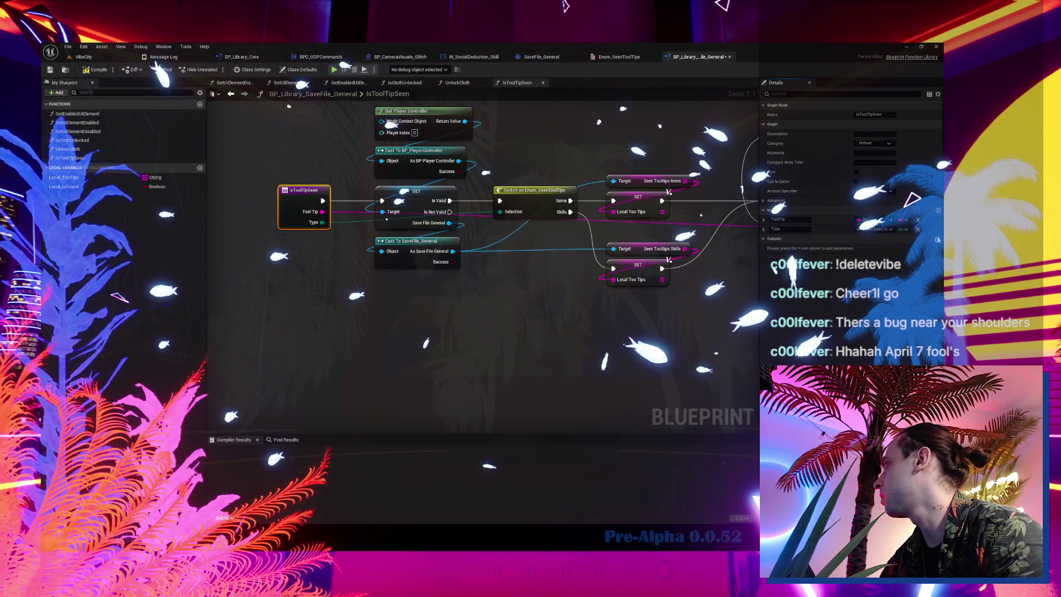
- Add a Boolean output named Result and mark IsToolTipSeen as pure
{"action": "left_click", "coordinate": [938, 239]}
{"action": "left_click", "coordinate": [879, 248]}
{"action": "type", "text": "bool"}
{"action": "key", "text": "Return"}
{"action": "left_click", "coordinate": [792, 249]}
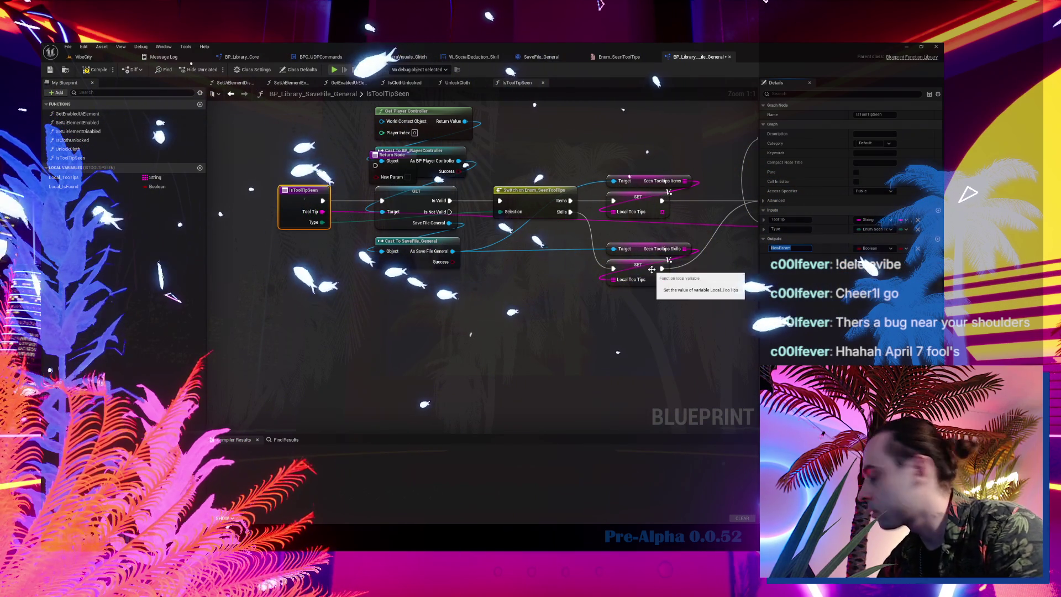
{"action": "type", "text": "Result"}
{"action": "key", "text": "Return"}
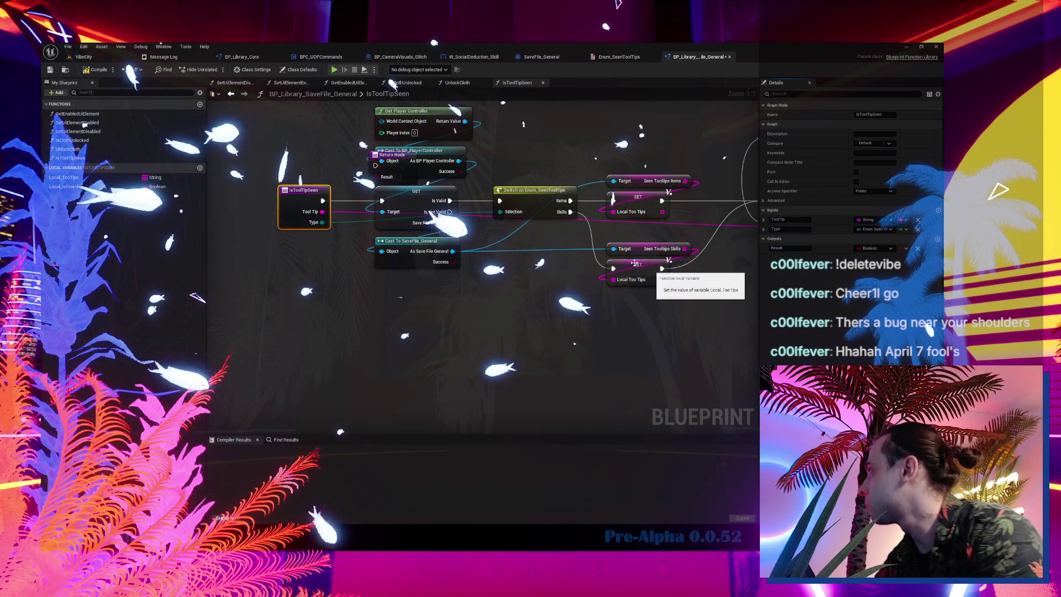
{"action": "left_click", "coordinate": [856, 172]}
- Return Local Is Found when the loop completes and compile the blueprint
{"action": "left_click_drag", "start_coordinate": [439, 228], "coordinate": [335, 321]}
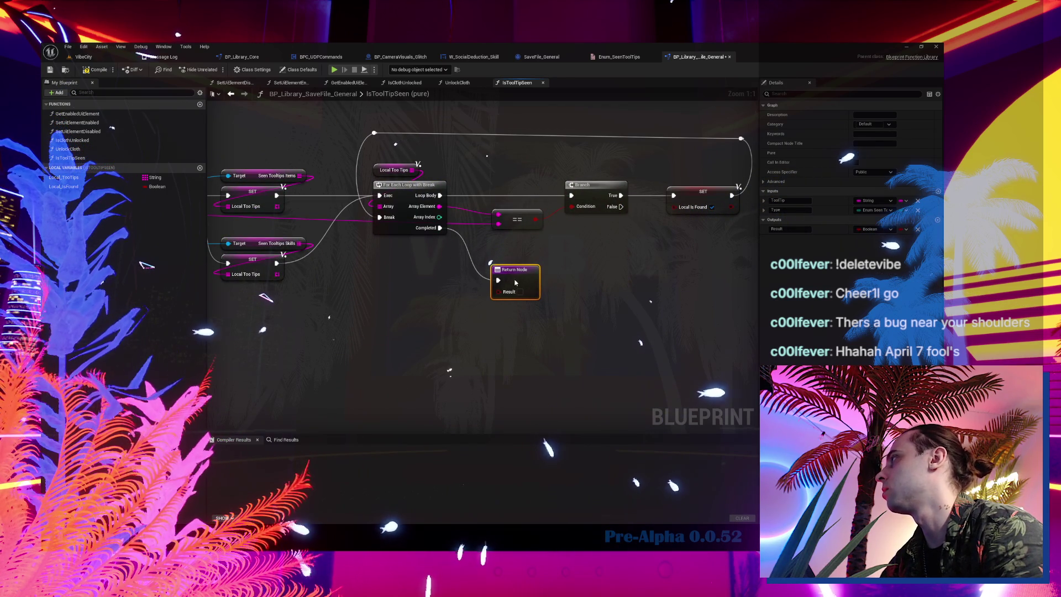
{"action": "left_click", "coordinate": [529, 258]}
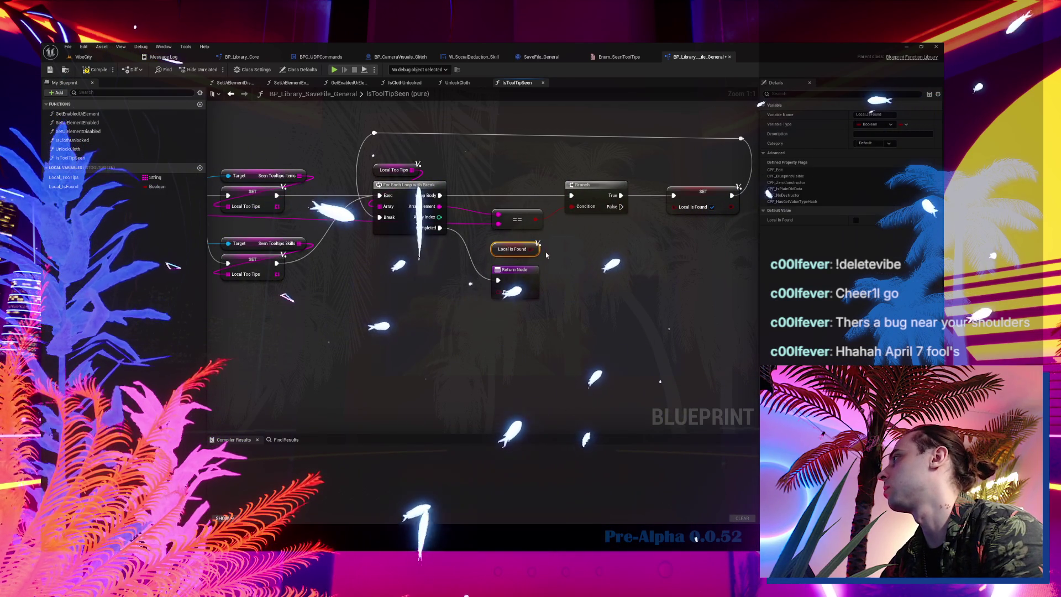
{"action": "left_click_drag", "start_coordinate": [509, 260], "coordinate": [509, 266]}
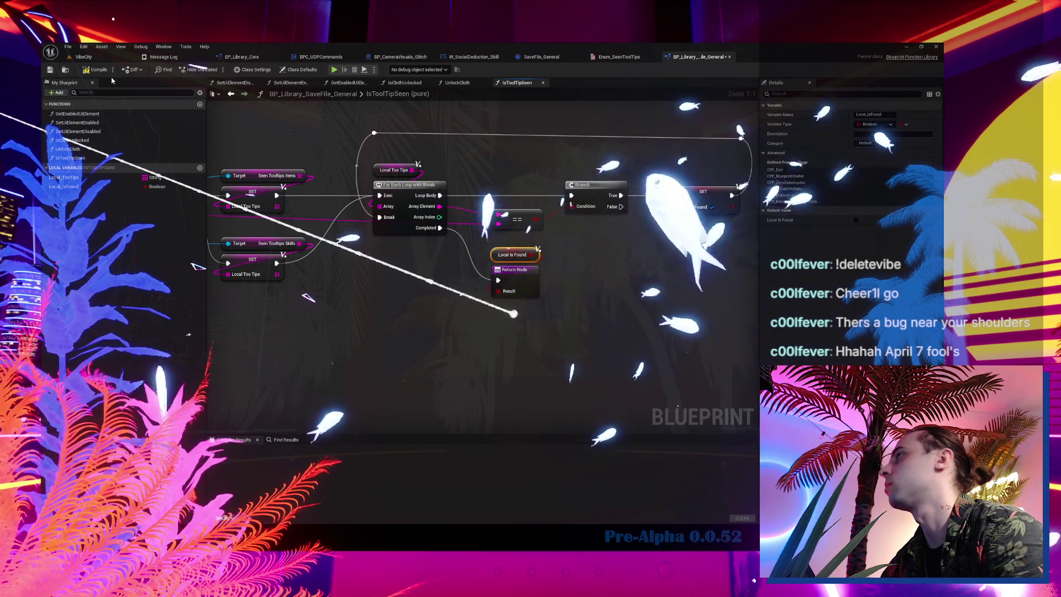
{"action": "left_click", "coordinate": [50, 70]}
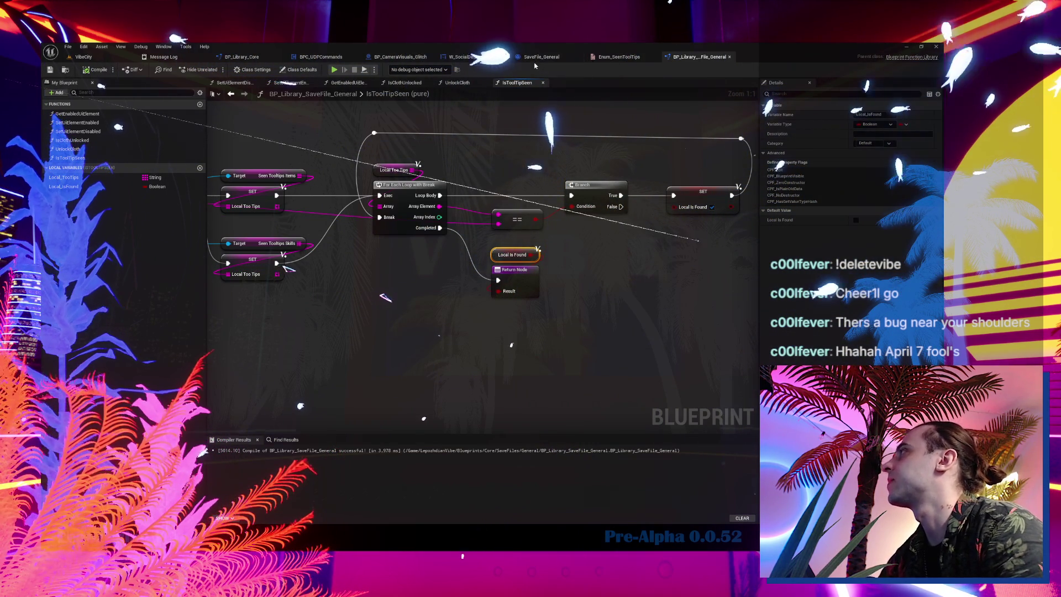
{"action": "left_click_drag", "start_coordinate": [633, 156], "coordinate": [523, 208]}
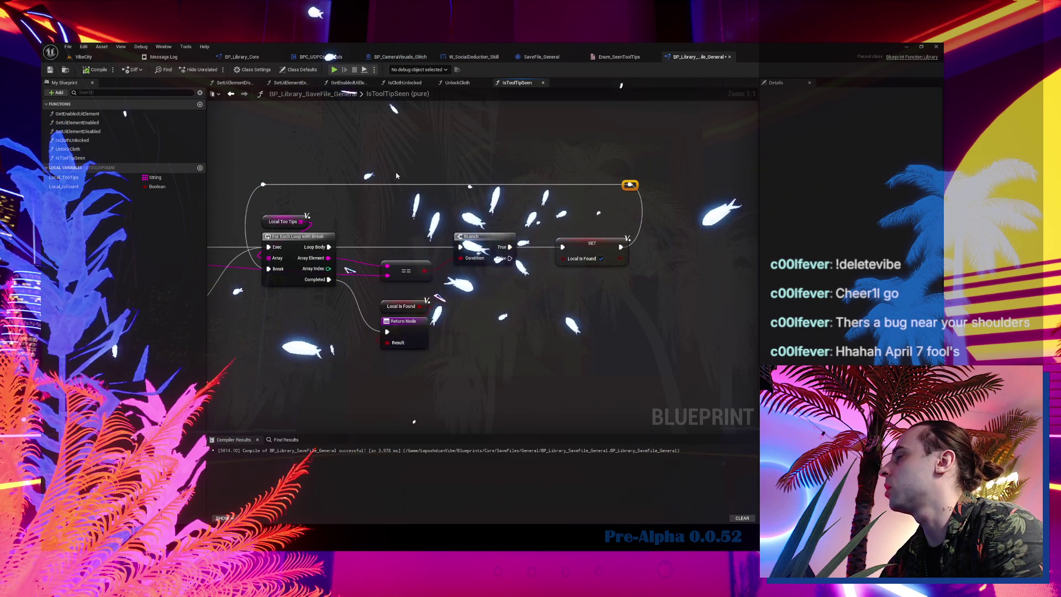
- Create a new library function named SetToolTipAsSeen
{"action": "scroll", "coordinate": [428, 180], "scroll_direction": "down", "scroll_amount": 3}
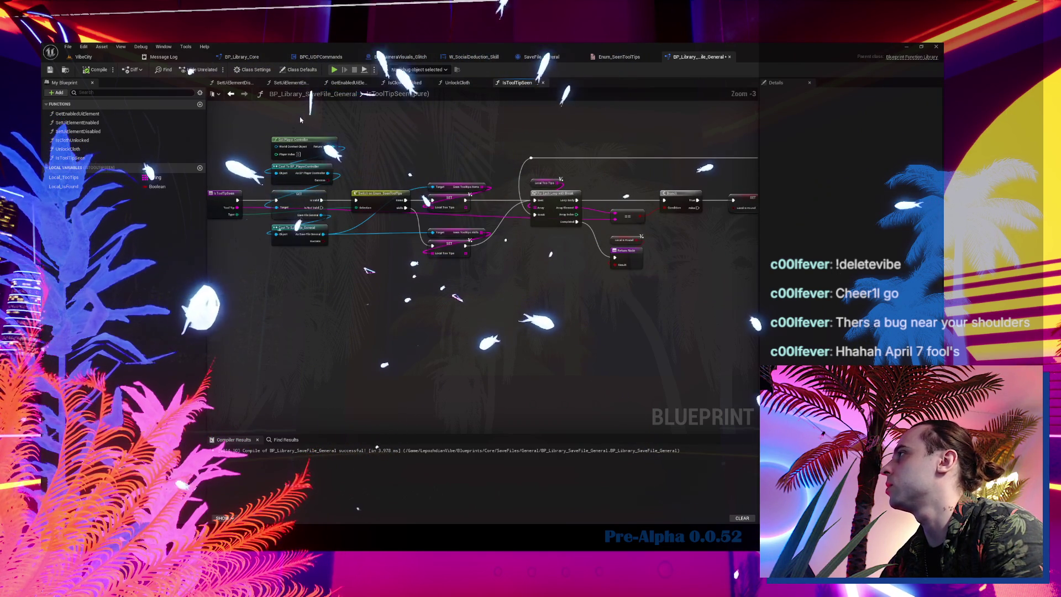
{"action": "left_click_drag", "start_coordinate": [302, 120], "coordinate": [602, 288]}
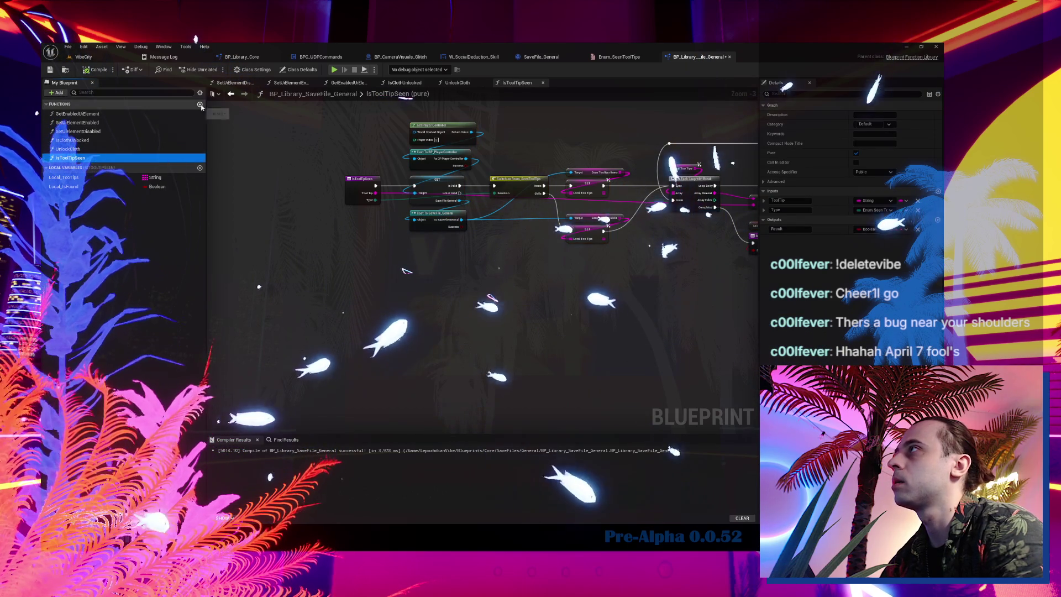
{"action": "left_click", "coordinate": [199, 104]}
{"action": "type", "text": "SetToolTip"}
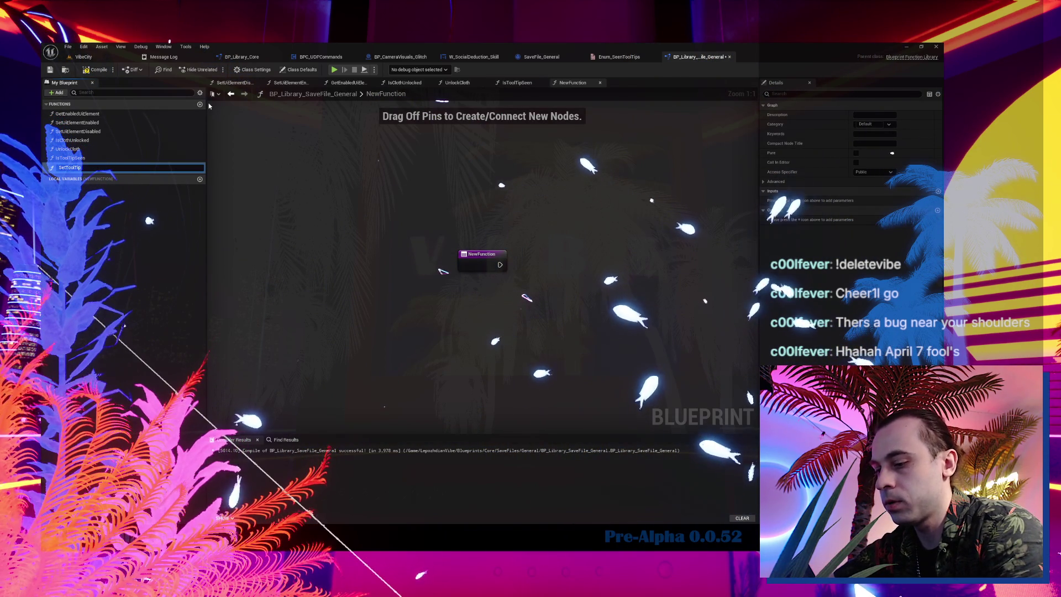
{"action": "type", "text": "AsSeen"}
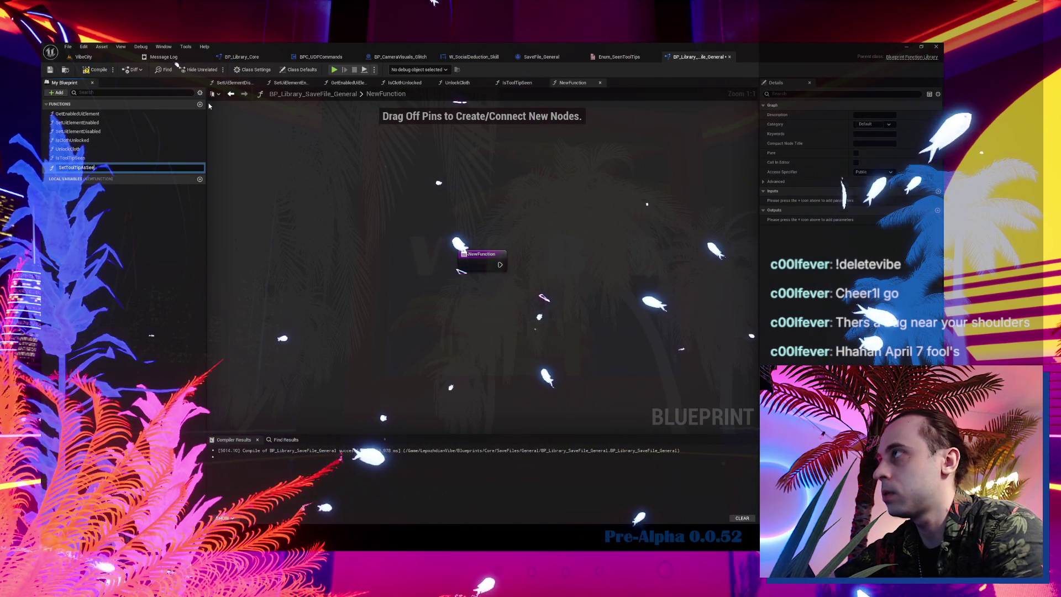
{"action": "key", "text": "Return"}
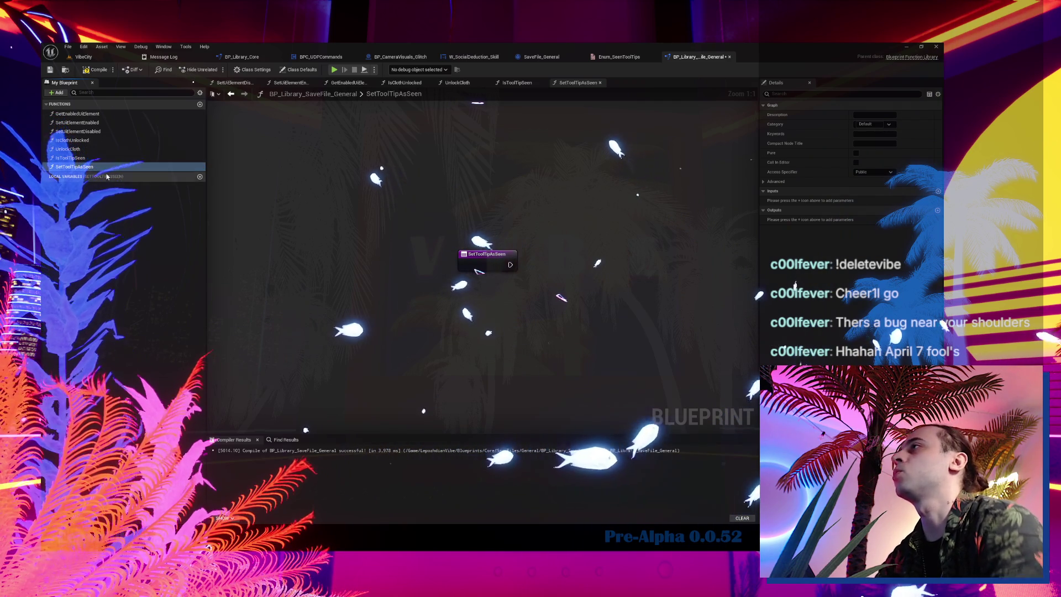
- Select IsToolTipSeen's lookup nodes for copying, then open the SetToolTipAsSeen graph
{"action": "double_click", "coordinate": [71, 157]}
{"action": "scroll", "coordinate": [453, 211], "scroll_direction": "down", "scroll_amount": 3}
{"action": "left_click_drag", "start_coordinate": [368, 143], "coordinate": [712, 324]}
{"action": "double_click", "coordinate": [88, 167]}
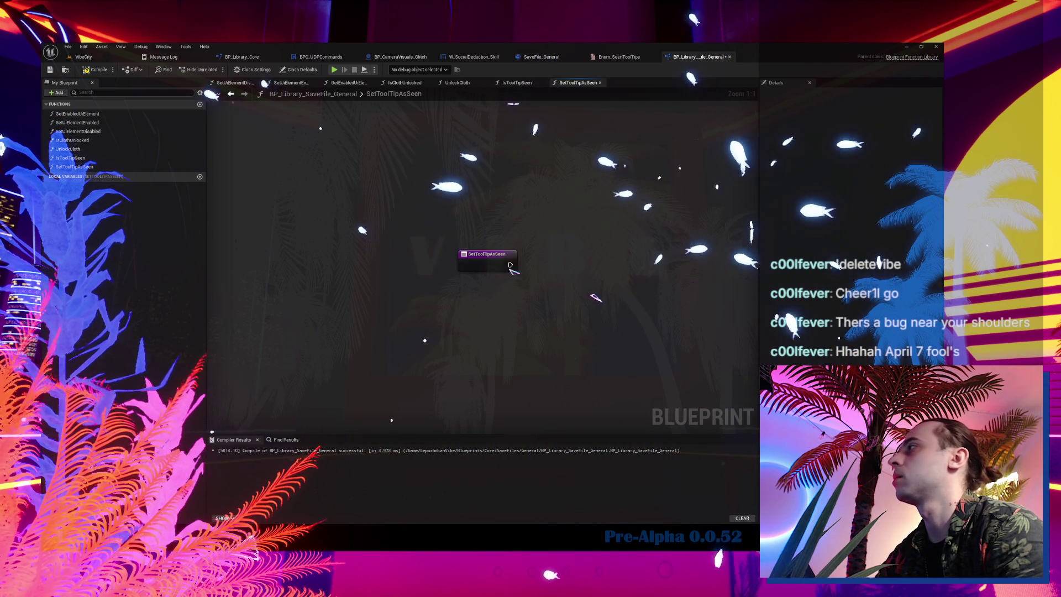
- Paste the save-file lookup nodes into SetToolTipAsSeen and wire the entry into GET
{"action": "key", "text": "ctrl+v"}
{"action": "scroll", "coordinate": [336, 208], "scroll_direction": "up", "scroll_amount": 3}
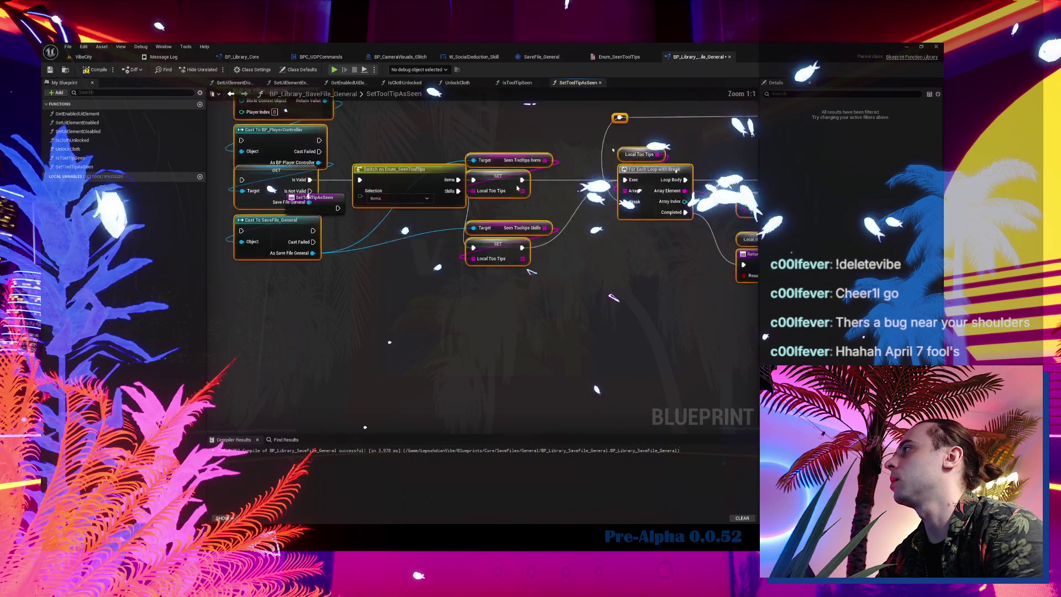
{"action": "left_click_drag", "start_coordinate": [337, 209], "coordinate": [423, 202]}
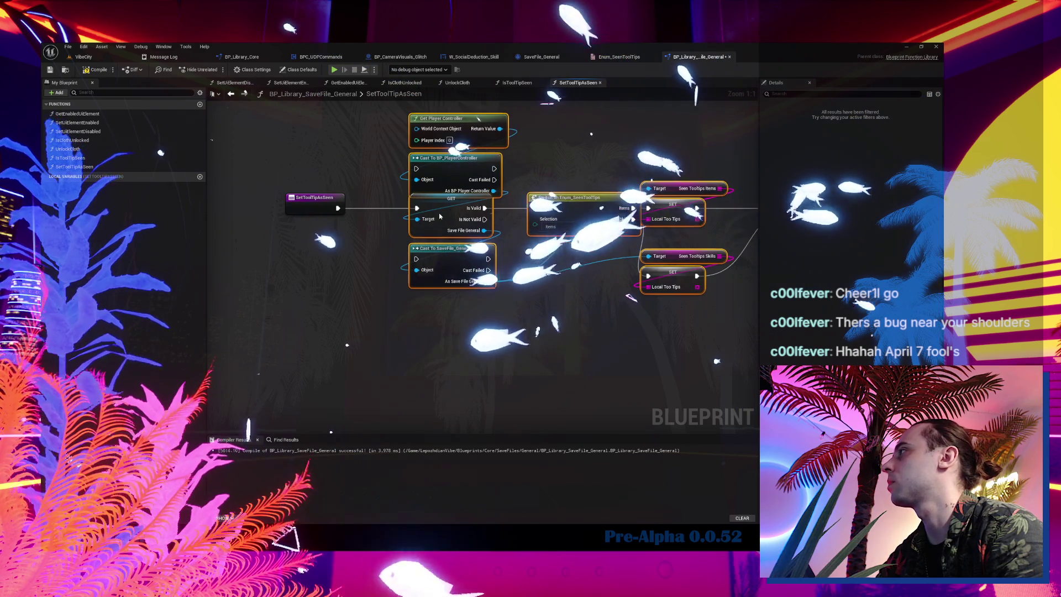
{"action": "left_click", "coordinate": [309, 206]}
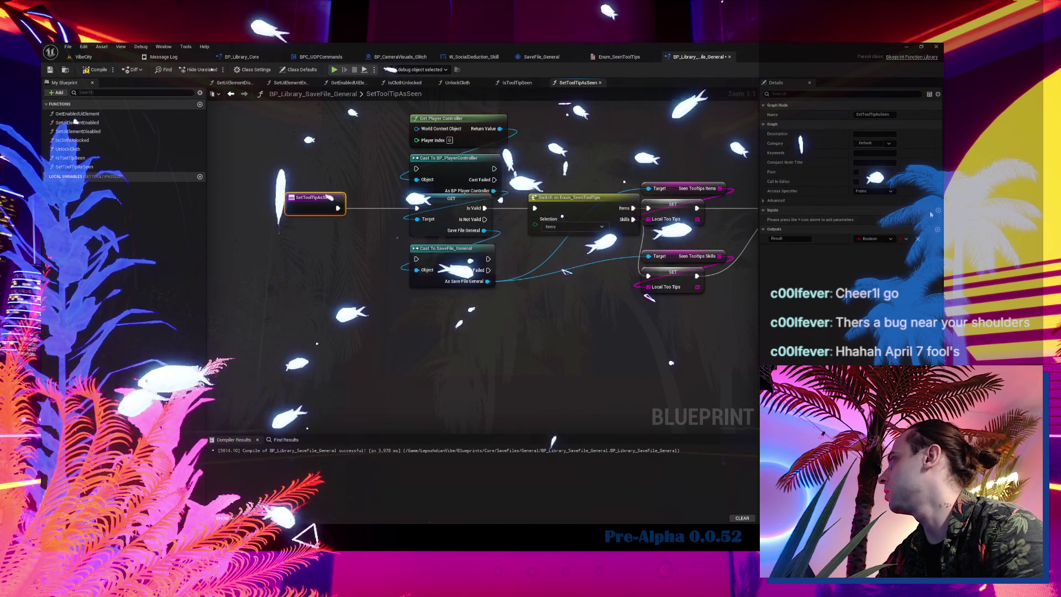
{"action": "left_click_drag", "start_coordinate": [638, 301], "coordinate": [366, 275]}
- Add a Selection input and rename the tooltip string input to ToolTipName
{"action": "mouse_move", "coordinate": [647, 211]}
{"action": "left_mouse_down"}
{"action": "mouse_move", "coordinate": [221, 218]}
{"action": "mouse_move", "coordinate": [332, 182]}
{"action": "mouse_move", "coordinate": [293, 185]}
{"action": "left_mouse_up"}
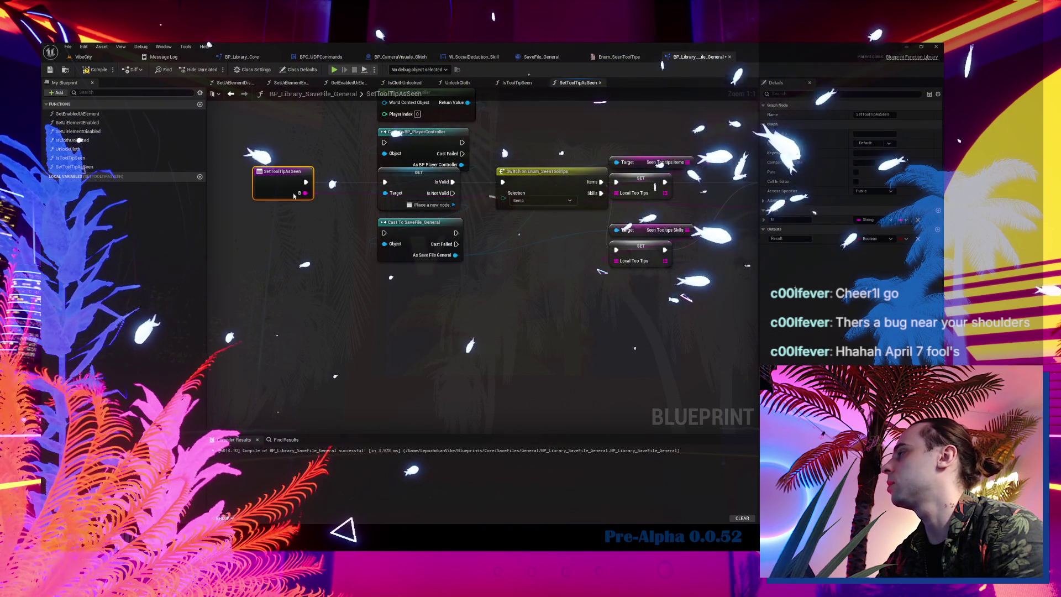
{"action": "key", "text": "ctrl+z"}
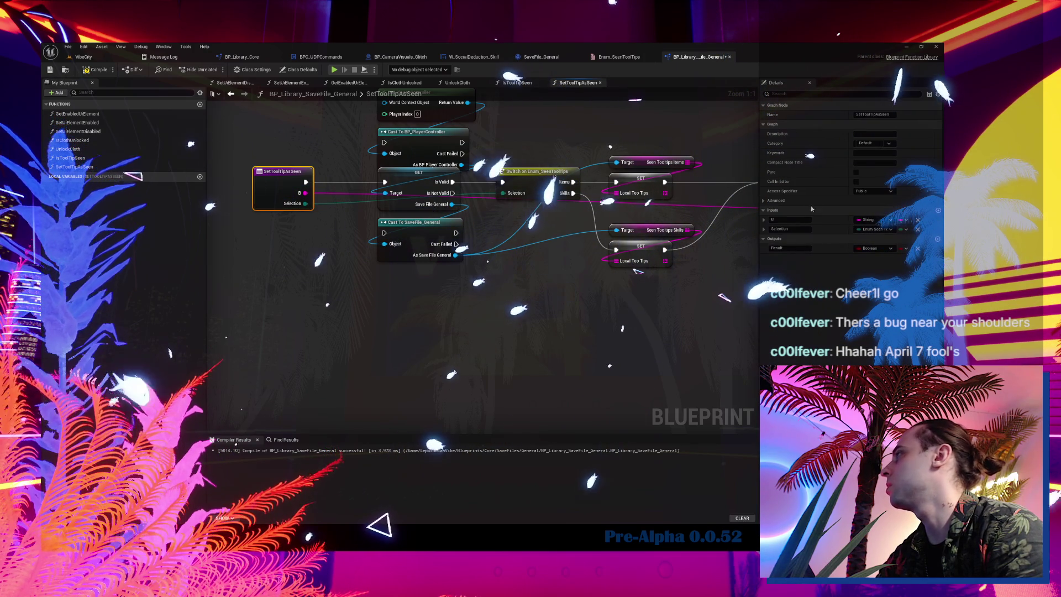
{"action": "type", "text": "Name"}
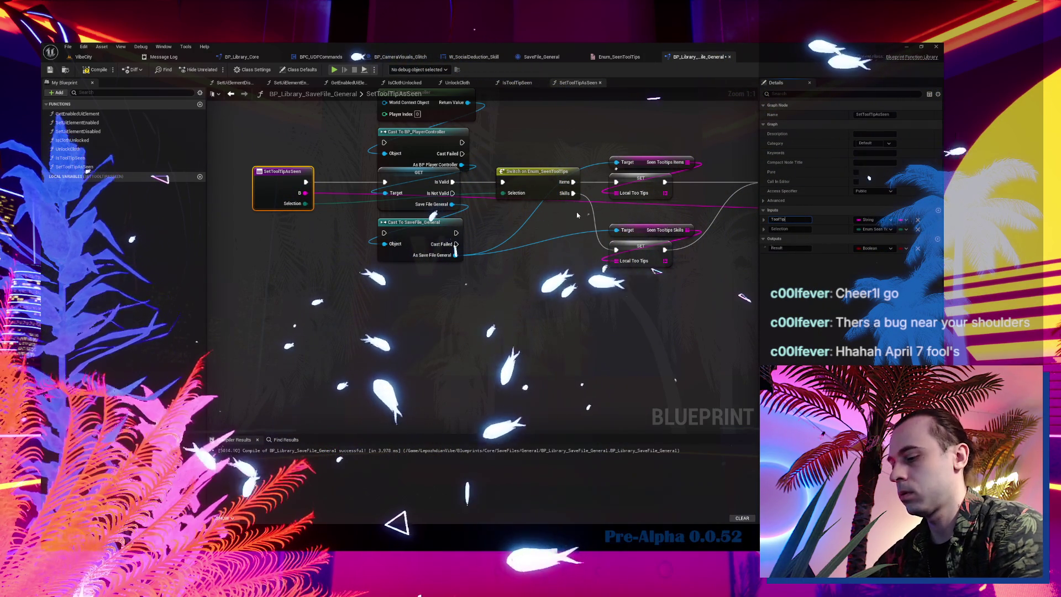
{"action": "left_click", "coordinate": [71, 158]}
{"action": "left_click", "coordinate": [796, 200]}
{"action": "type", "text": "Name"}
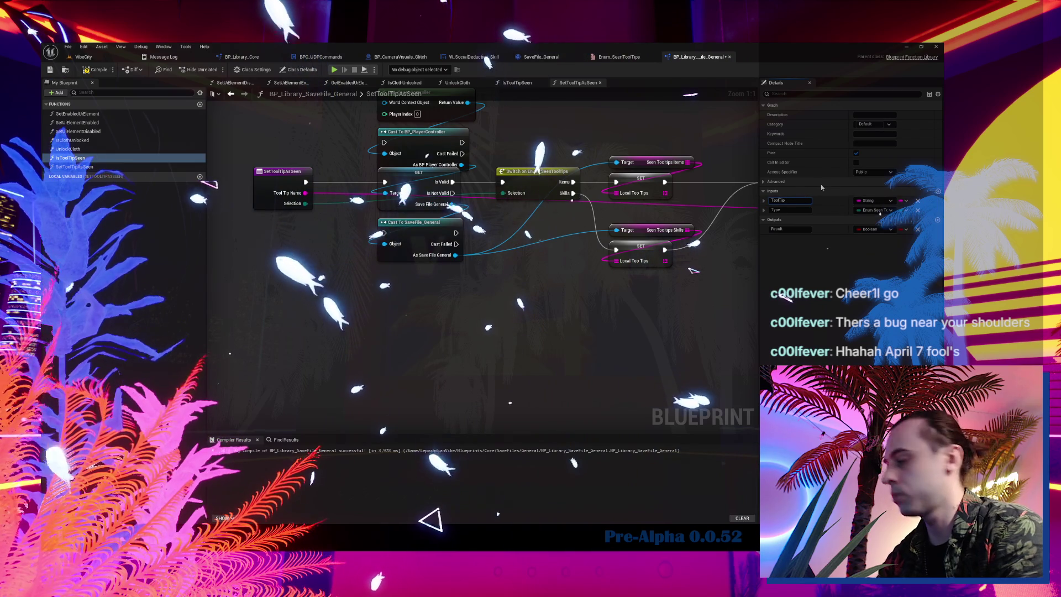
{"action": "key", "text": "Return"}
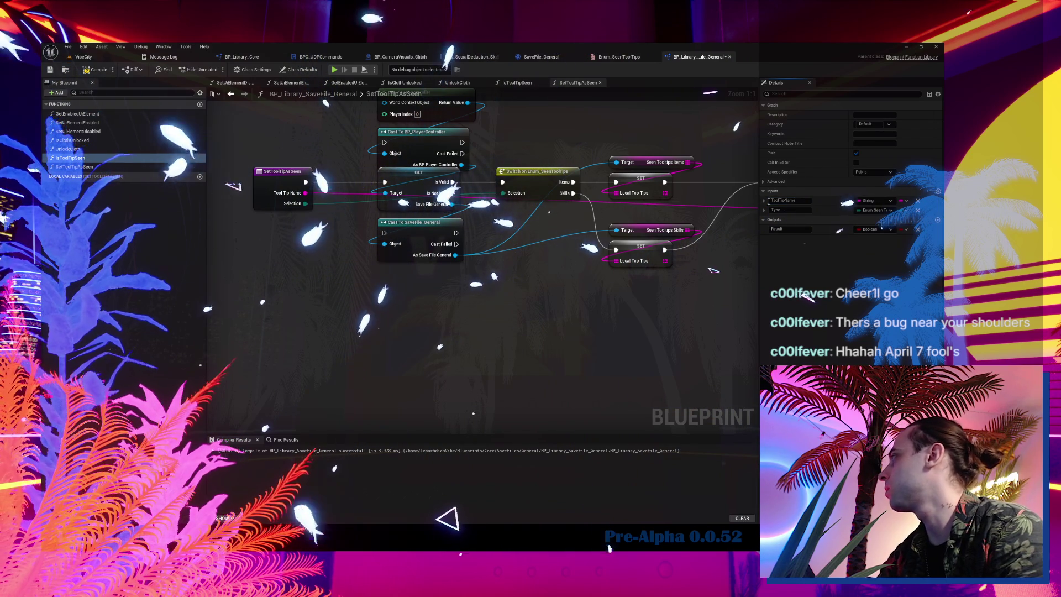
{"action": "left_click", "coordinate": [686, 205]}
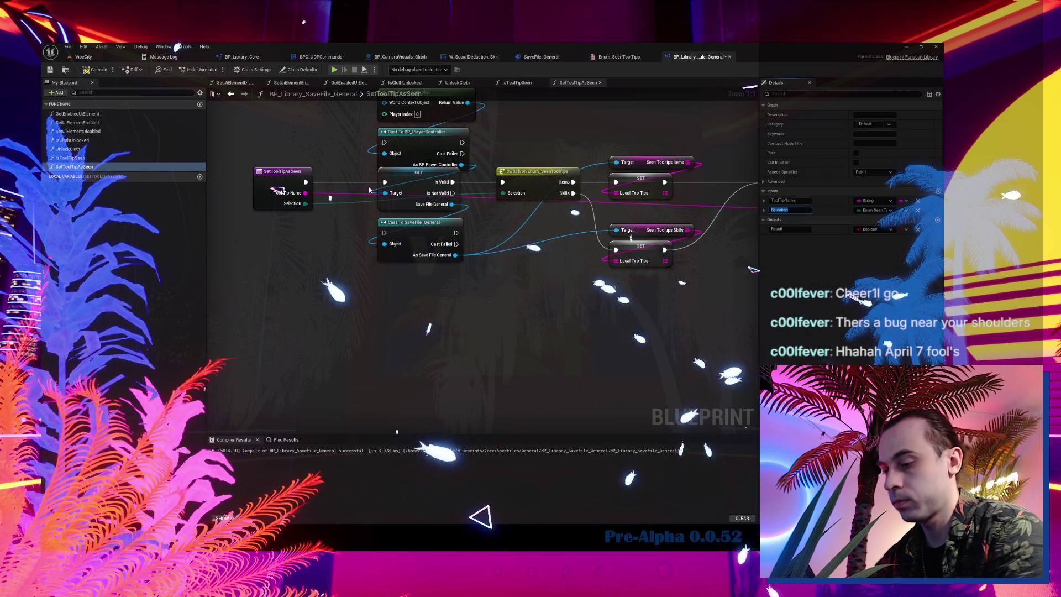
- Convert the BP_PlayerController and SaveFile_General cast nodes into pure casts
{"action": "left_click_drag", "start_coordinate": [482, 268], "coordinate": [75, 268]}
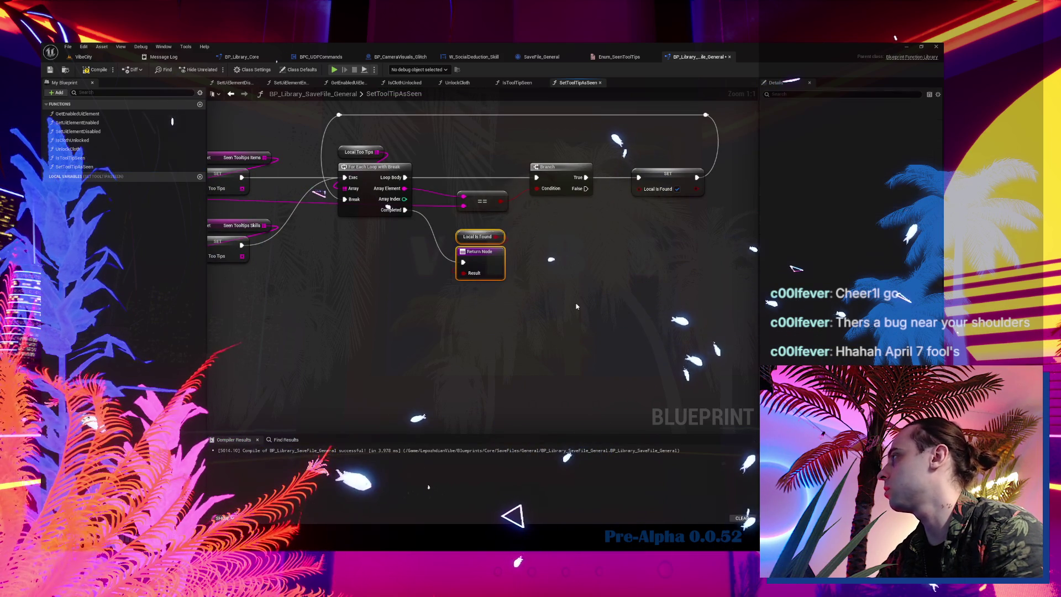
{"action": "mouse_move", "coordinate": [444, 204]}
{"action": "left_mouse_down"}
{"action": "mouse_move", "coordinate": [829, 230]}
{"action": "mouse_move", "coordinate": [864, 283]}
{"action": "left_mouse_up"}
{"action": "right_click", "coordinate": [431, 213]}
{"action": "left_click", "coordinate": [460, 388]}
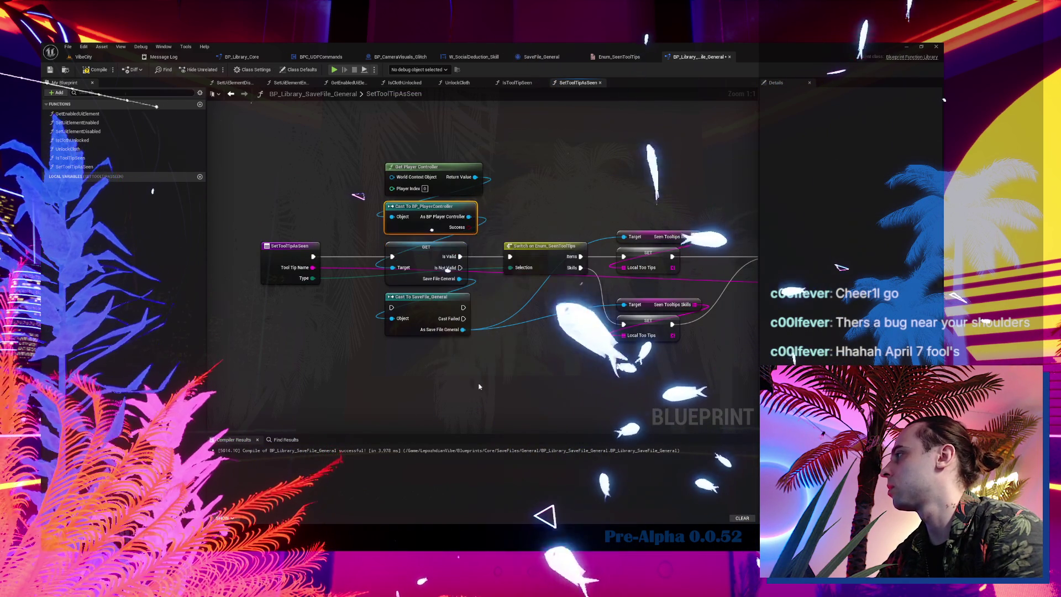
{"action": "right_click", "coordinate": [441, 311]}
{"action": "left_click", "coordinate": [470, 485]}
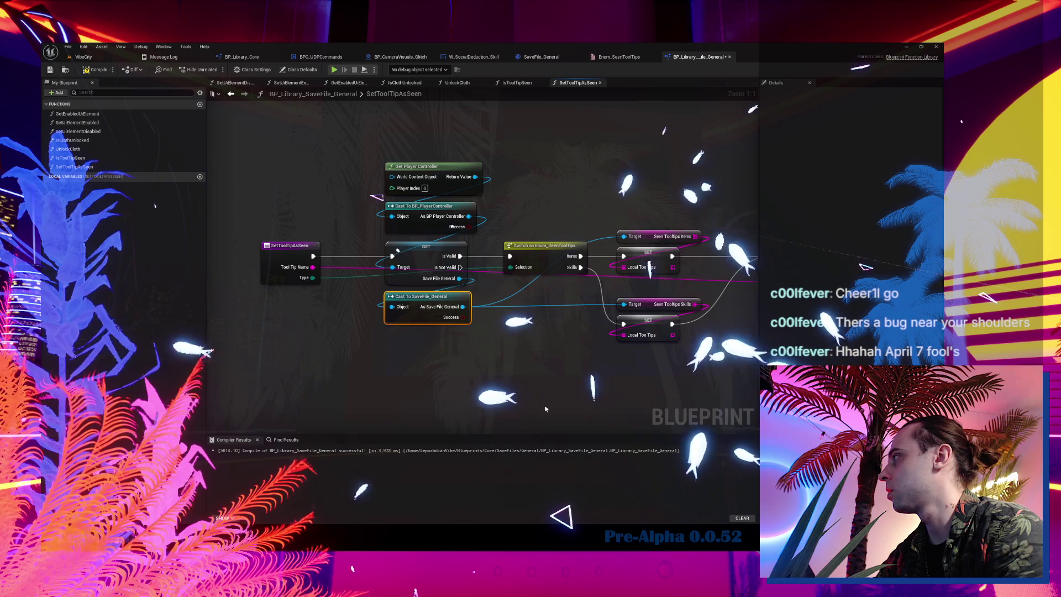
- Add an Add Unique node from the Seen Tooltips Items array and delete the old loop nodes
{"action": "left_click_drag", "start_coordinate": [592, 353], "coordinate": [419, 333]}
{"action": "mouse_move", "coordinate": [501, 225]}
{"action": "left_mouse_down"}
{"action": "mouse_move", "coordinate": [483, 209]}
{"action": "mouse_move", "coordinate": [489, 175]}
{"action": "mouse_move", "coordinate": [548, 170]}
{"action": "mouse_move", "coordinate": [448, 192]}
{"action": "mouse_move", "coordinate": [466, 186]}
{"action": "left_mouse_up"}
{"action": "type", "text": "add"}
{"action": "left_click", "coordinate": [592, 261]}
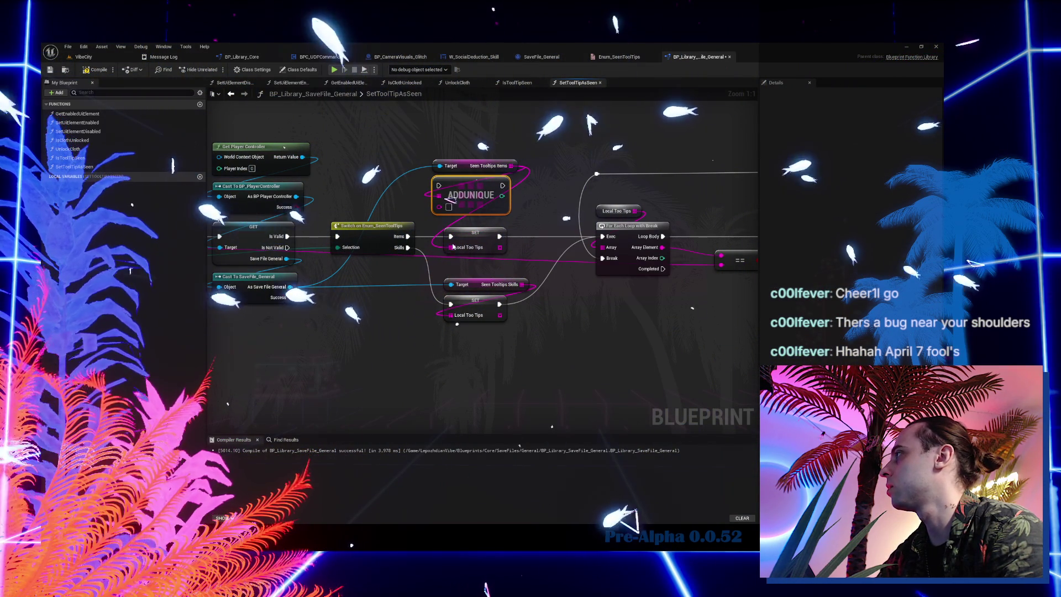
{"action": "left_click_drag", "start_coordinate": [575, 183], "coordinate": [757, 276]}
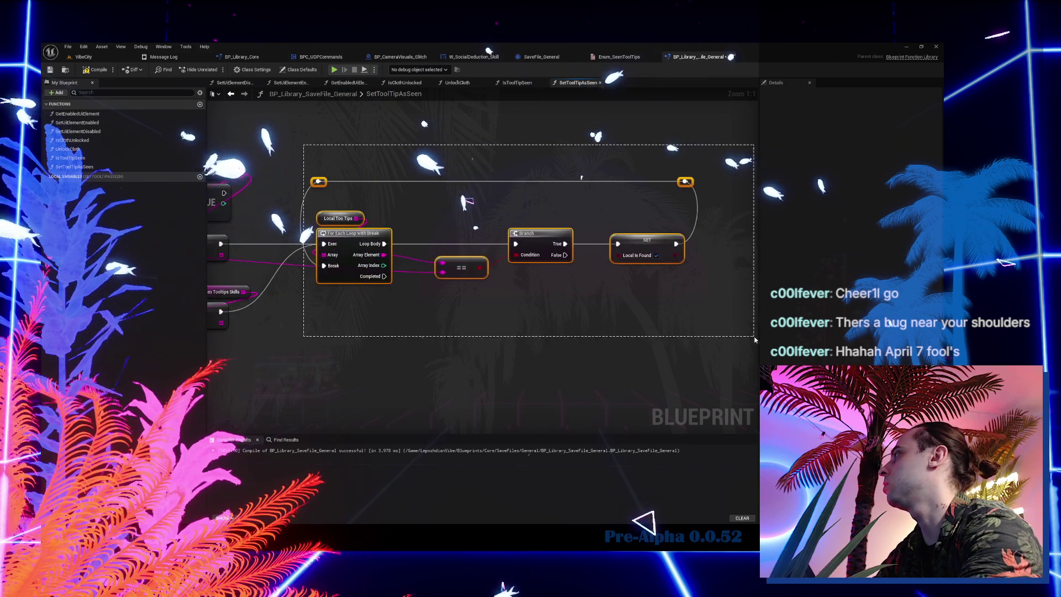
{"action": "key", "text": "Delete"}
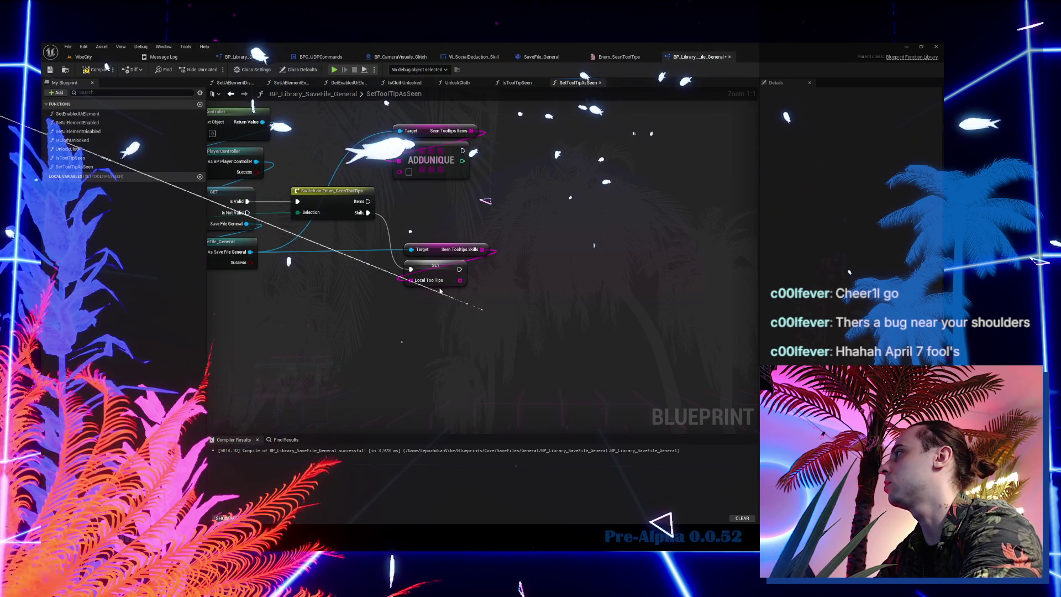
- Wire both Add Unique nodes to their branches and Tool Tip Name, then compile
{"action": "left_click_drag", "start_coordinate": [402, 158], "coordinate": [400, 151]}
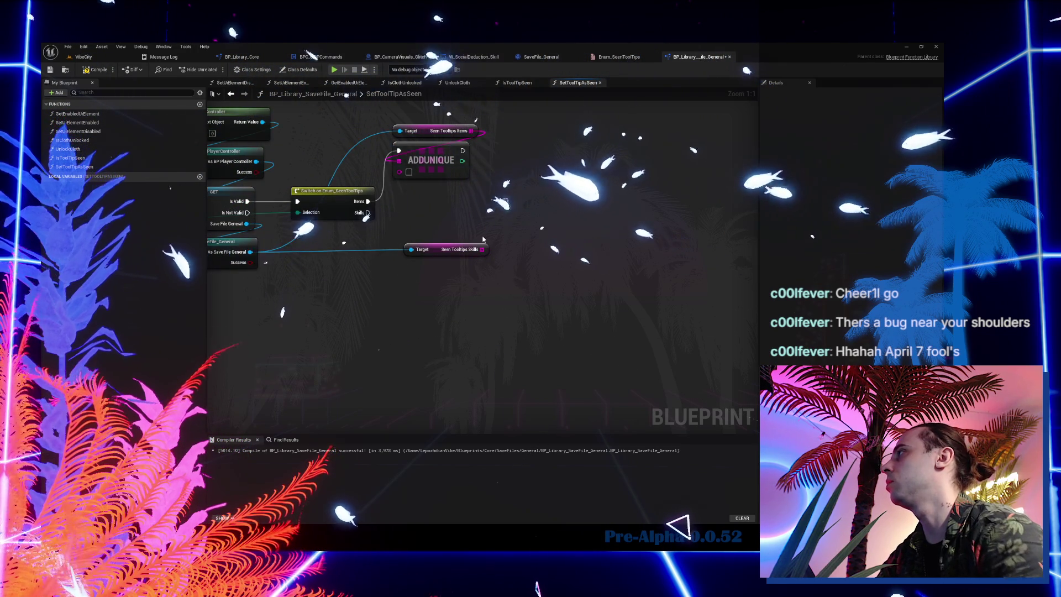
{"action": "mouse_move", "coordinate": [572, 165]}
{"action": "left_mouse_down"}
{"action": "mouse_move", "coordinate": [478, 226]}
{"action": "mouse_move", "coordinate": [538, 217]}
{"action": "mouse_move", "coordinate": [551, 242]}
{"action": "left_mouse_up"}
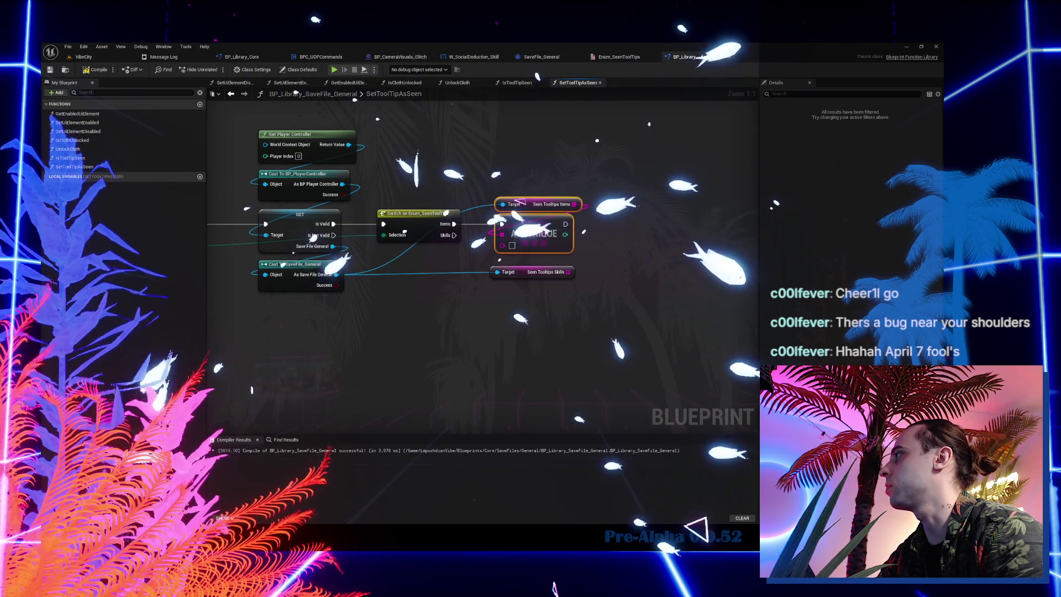
{"action": "left_click", "coordinate": [552, 242]}
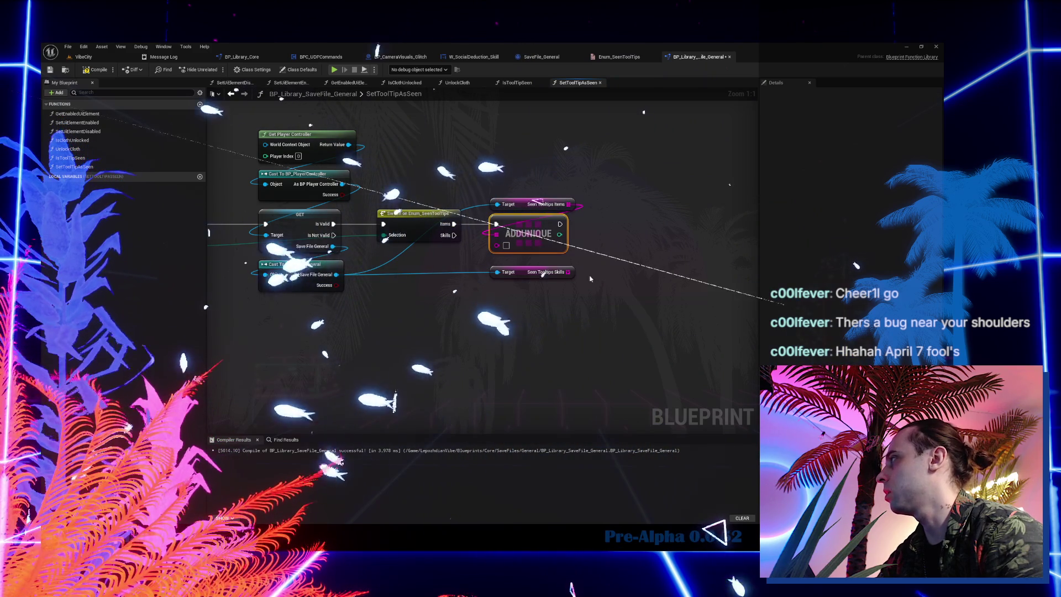
{"action": "mouse_move", "coordinate": [625, 277]}
{"action": "left_mouse_down"}
{"action": "mouse_move", "coordinate": [524, 298]}
{"action": "mouse_move", "coordinate": [385, 232]}
{"action": "left_mouse_up"}
{"action": "left_click_drag", "start_coordinate": [285, 237], "coordinate": [286, 235]}
{"action": "left_click_drag", "start_coordinate": [602, 248], "coordinate": [598, 244]}
{"action": "left_click", "coordinate": [87, 71]}
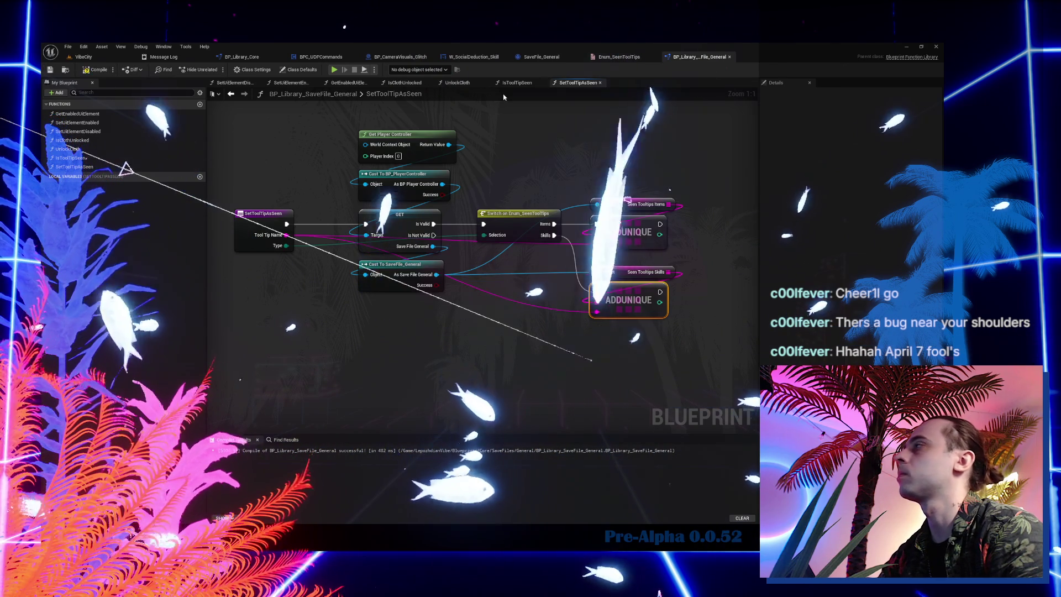
{"action": "left_click", "coordinate": [76, 56]}
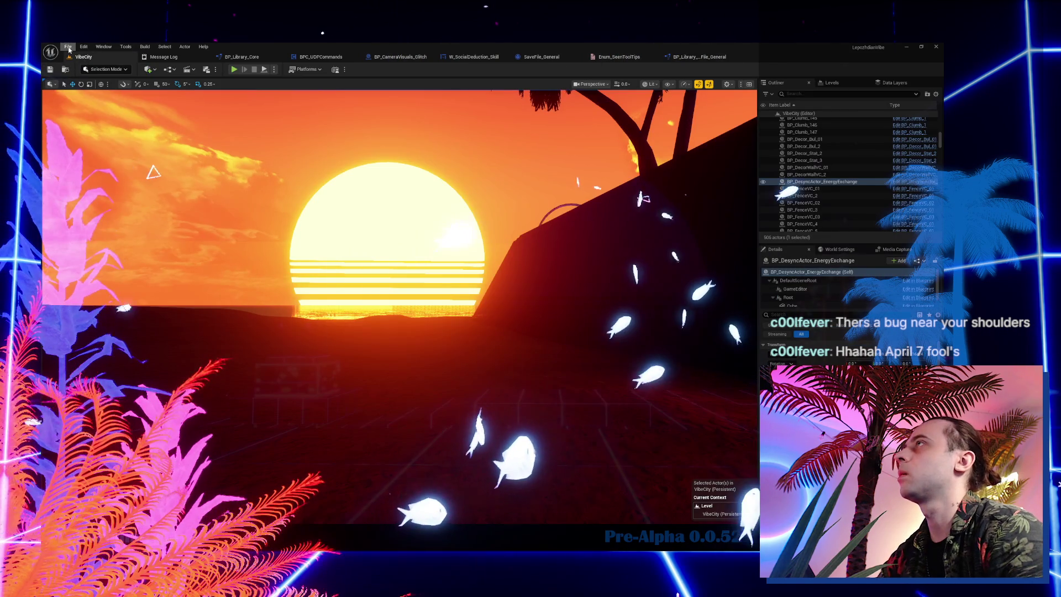
- Launch a Play In Editor session of VibeCity with Alt+P
{"action": "left_click", "coordinate": [68, 47]}
{"action": "left_click", "coordinate": [89, 146]}
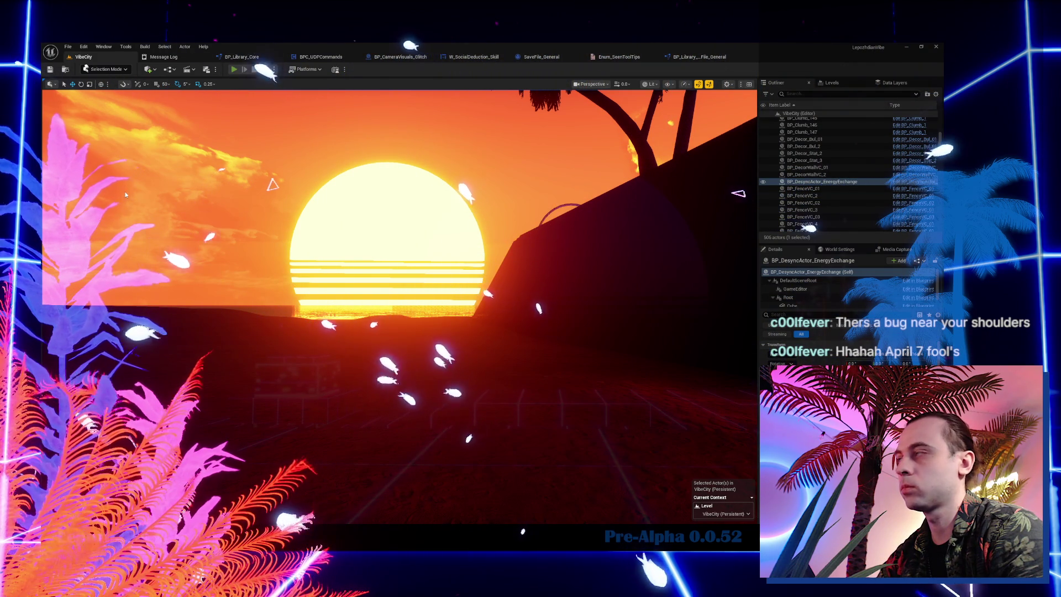
{"action": "key", "text": "alt+p"}
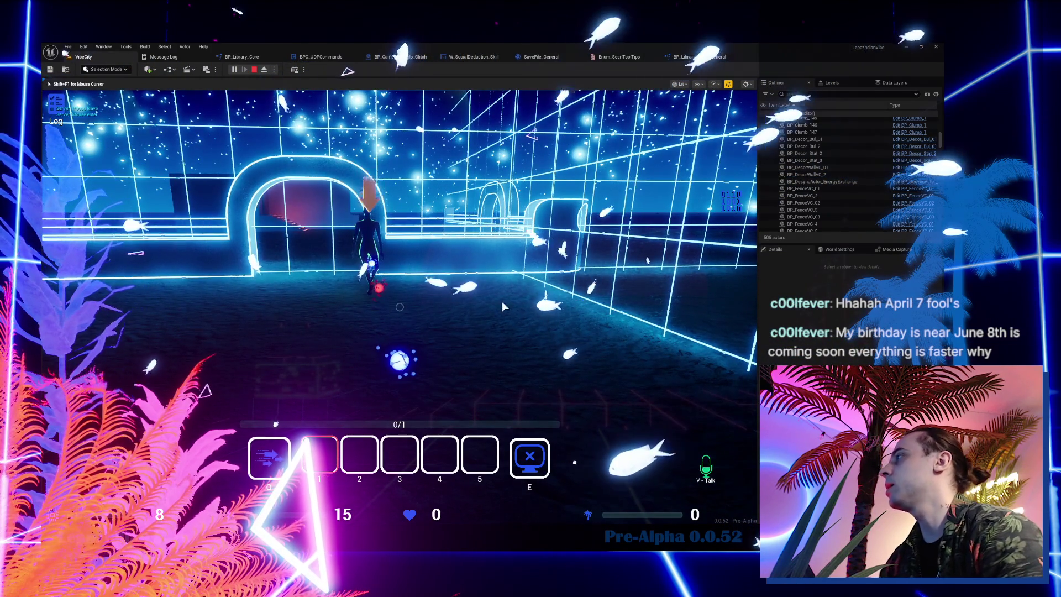
- Play the level, stop with Esc, and switch to the W_SocialDeduction_Skill graph
{"action": "left_click", "coordinate": [468, 336]}
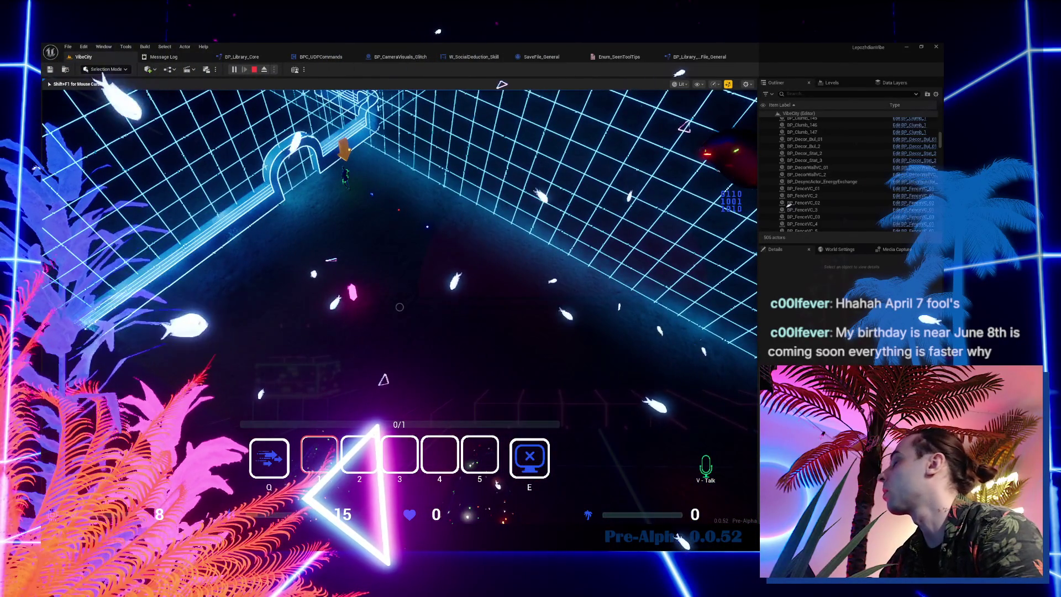
{"action": "key", "text": "Escape"}
{"action": "left_click", "coordinate": [489, 60]}
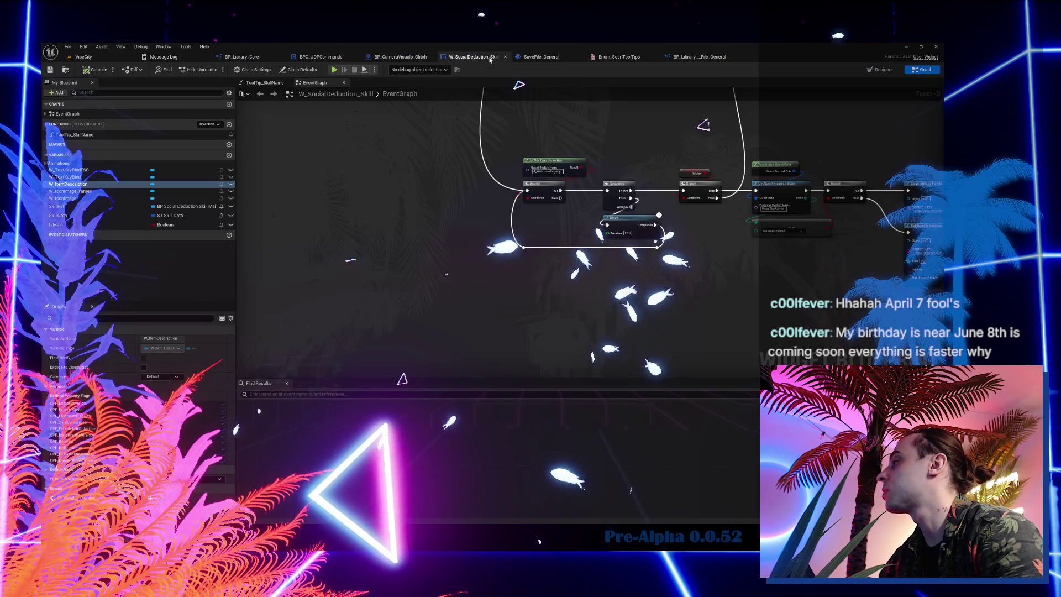
- Make room right of SetText and duplicate the Skill Ref and Skill System Name nodes
{"action": "scroll", "coordinate": [646, 249], "scroll_direction": "down", "scroll_amount": 3}
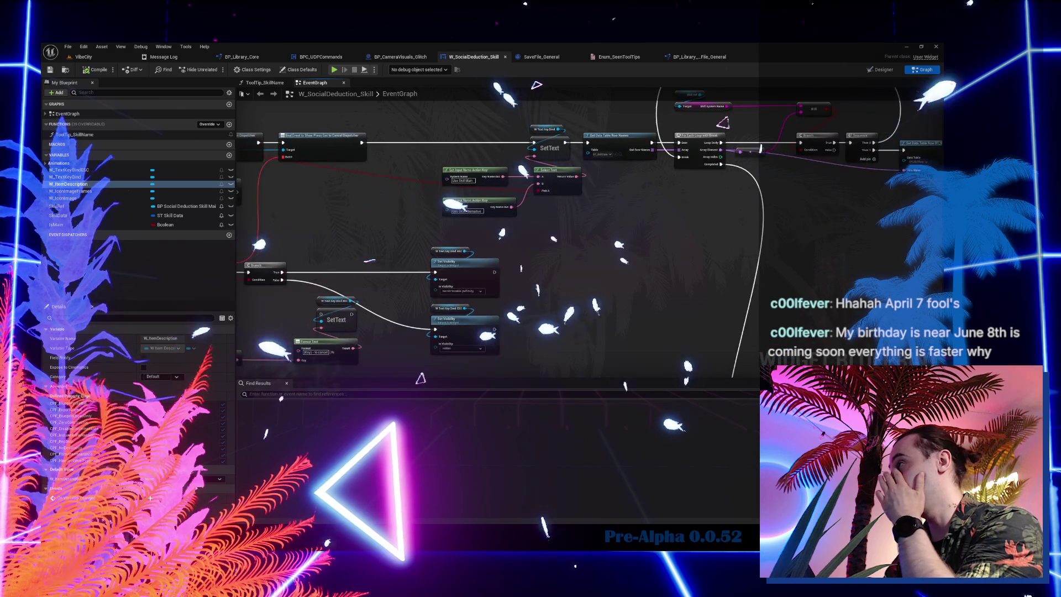
{"action": "scroll", "coordinate": [492, 285], "scroll_direction": "up", "scroll_amount": 3}
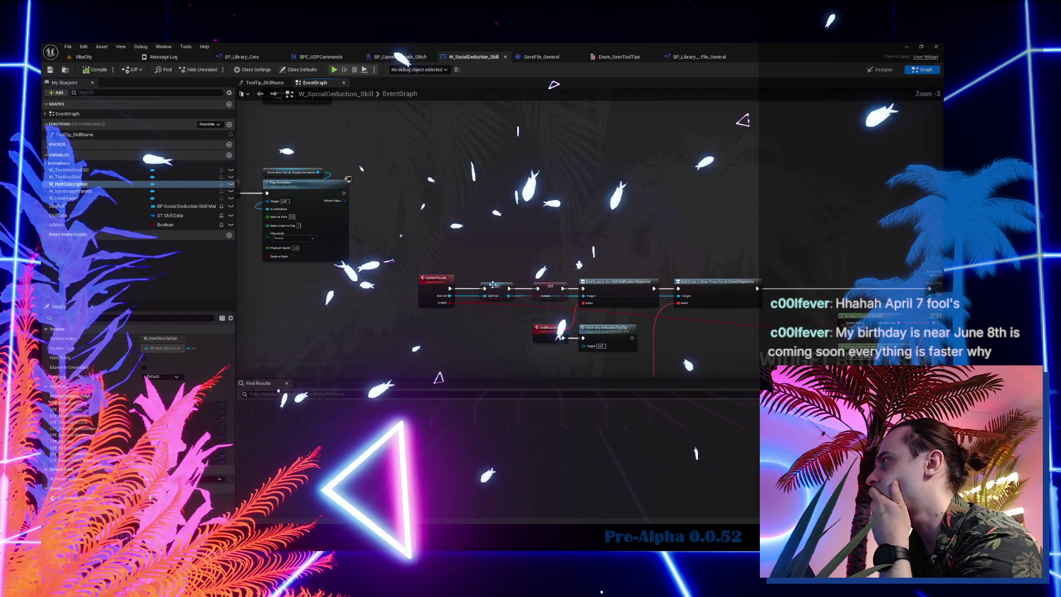
{"action": "mouse_move", "coordinate": [510, 265]}
{"action": "left_mouse_down"}
{"action": "mouse_move", "coordinate": [497, 232]}
{"action": "mouse_move", "coordinate": [530, 166]}
{"action": "mouse_move", "coordinate": [662, 259]}
{"action": "mouse_move", "coordinate": [701, 261]}
{"action": "left_mouse_up"}
{"action": "mouse_move", "coordinate": [604, 318]}
{"action": "left_mouse_down"}
{"action": "mouse_move", "coordinate": [666, 320]}
{"action": "mouse_move", "coordinate": [529, 308]}
{"action": "left_mouse_up"}
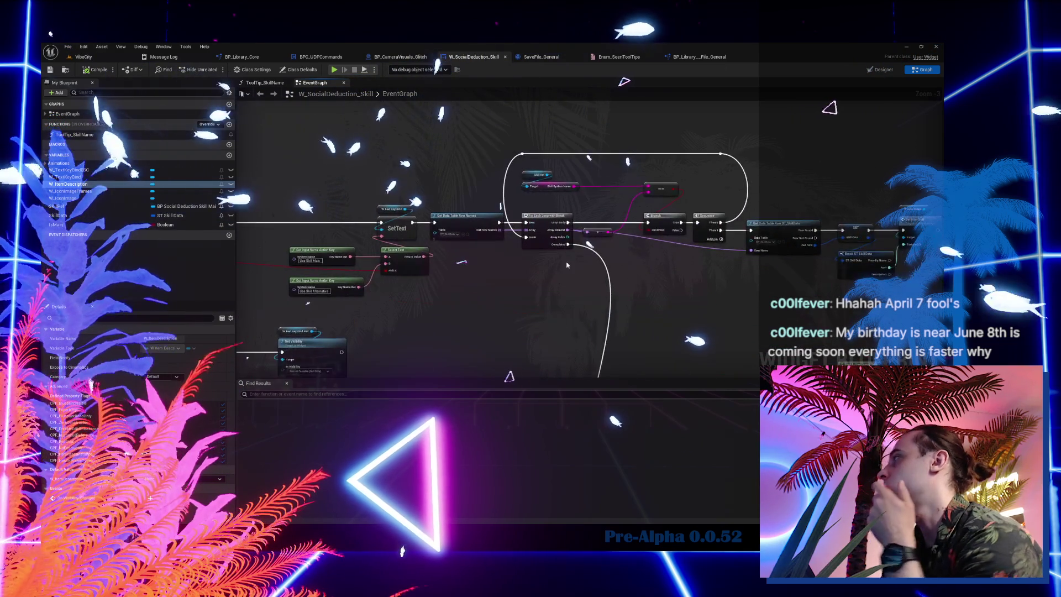
{"action": "scroll", "coordinate": [558, 177], "scroll_direction": "up", "scroll_amount": 2}
{"action": "scroll", "coordinate": [558, 177], "scroll_direction": "up", "scroll_amount": 1}
{"action": "left_click_drag", "start_coordinate": [494, 157], "coordinate": [592, 193]}
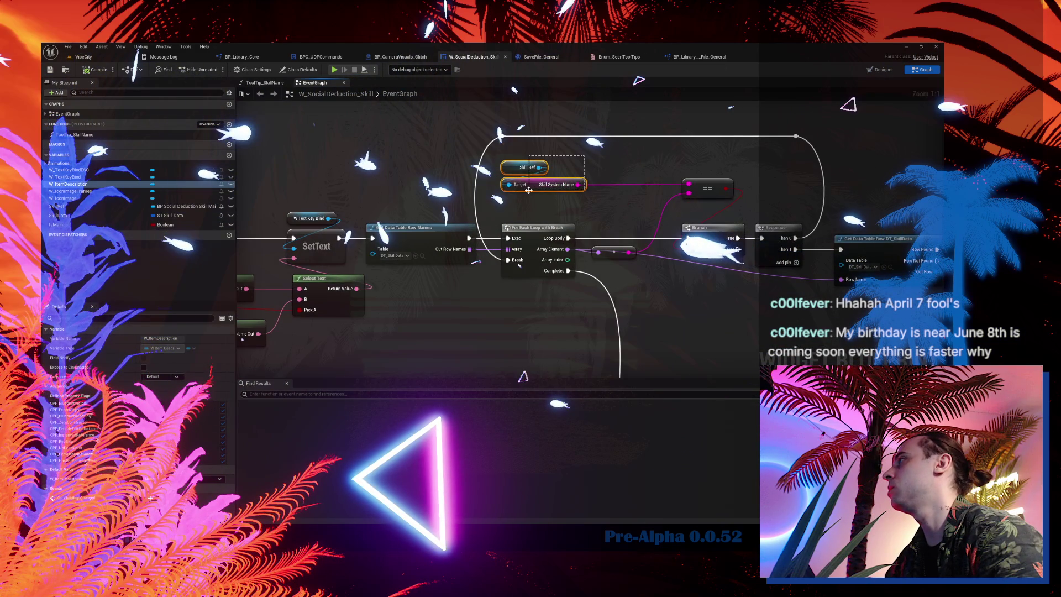
{"action": "scroll", "coordinate": [498, 334], "scroll_direction": "down", "scroll_amount": 6}
{"action": "mouse_move", "coordinate": [319, 108]}
{"action": "left_mouse_down"}
{"action": "mouse_move", "coordinate": [360, 169]}
{"action": "mouse_move", "coordinate": [726, 374]}
{"action": "left_mouse_up"}
{"action": "scroll", "coordinate": [608, 251], "scroll_direction": "up", "scroll_amount": 6}
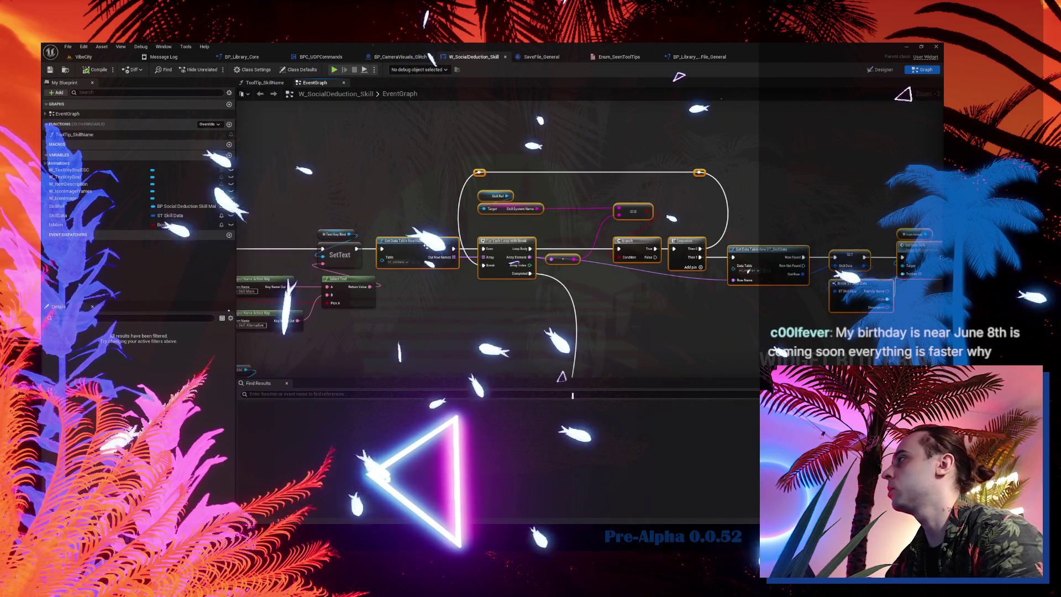
{"action": "left_click_drag", "start_coordinate": [609, 250], "coordinate": [613, 246]}
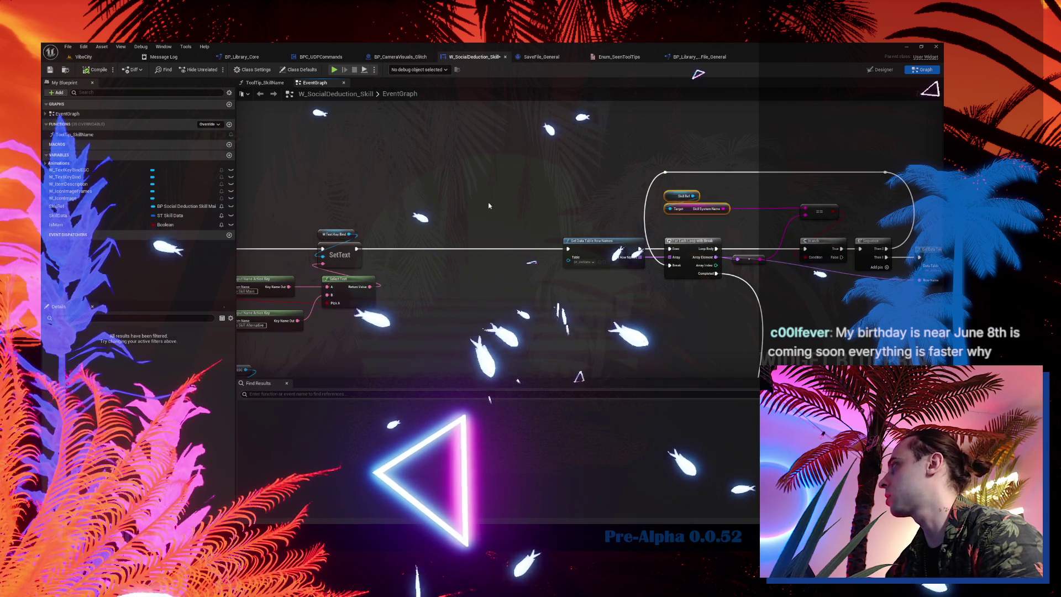
{"action": "key", "text": "ctrl+v"}
{"action": "scroll", "coordinate": [420, 221], "scroll_direction": "up", "scroll_amount": 2}
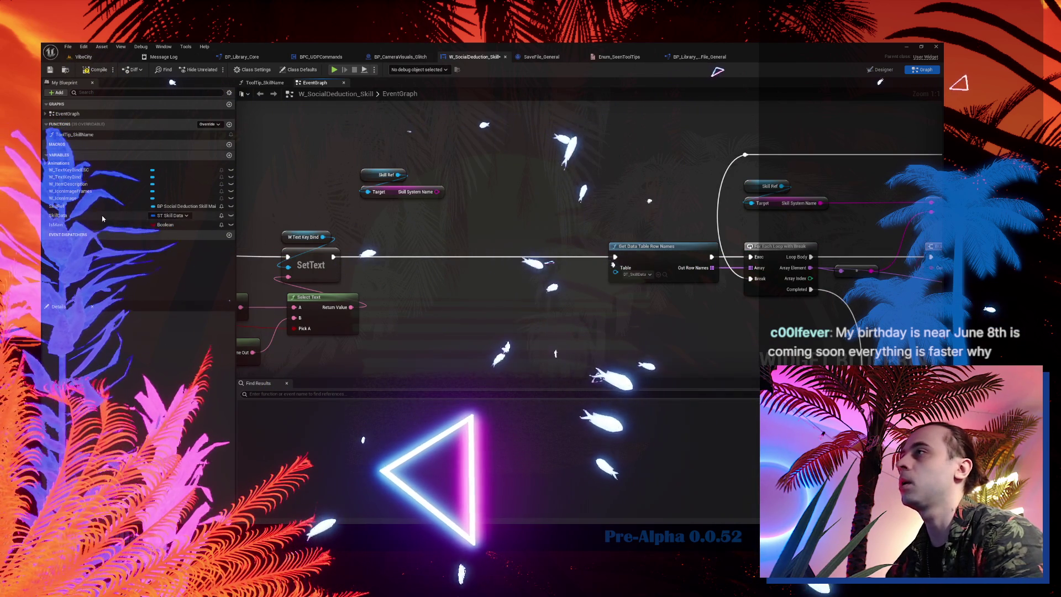
- Add an Is Tool Tip Seen node from the library with Type set to Skills
{"action": "left_click", "coordinate": [699, 57]}
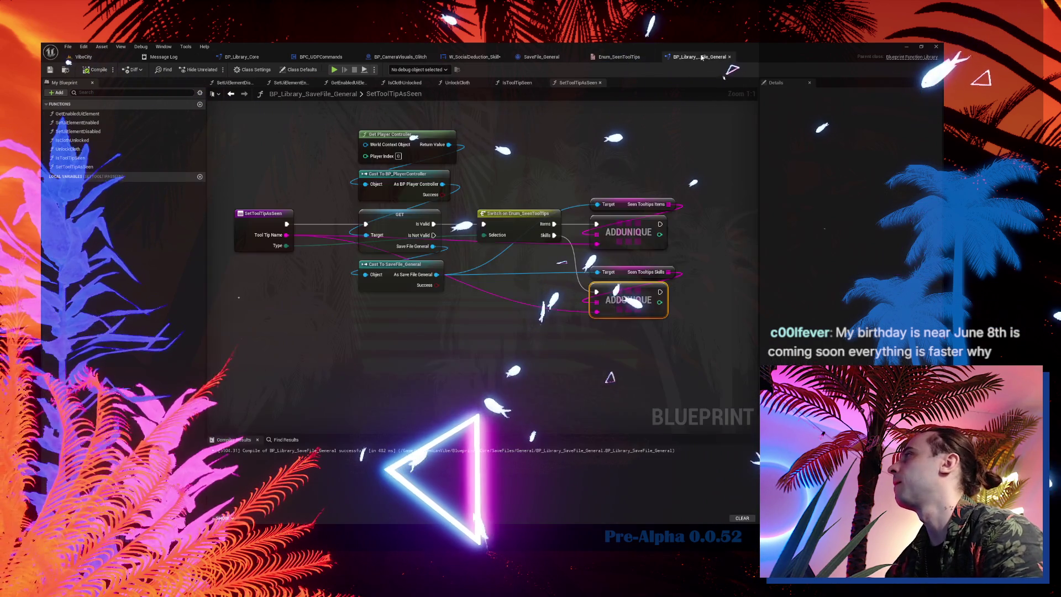
{"action": "left_click", "coordinate": [149, 159]}
{"action": "left_click", "coordinate": [149, 158]}
{"action": "key", "text": "ctrl+c"}
{"action": "left_click", "coordinate": [474, 57]}
{"action": "right_click", "coordinate": [468, 197]}
{"action": "key", "text": "ctrl+v"}
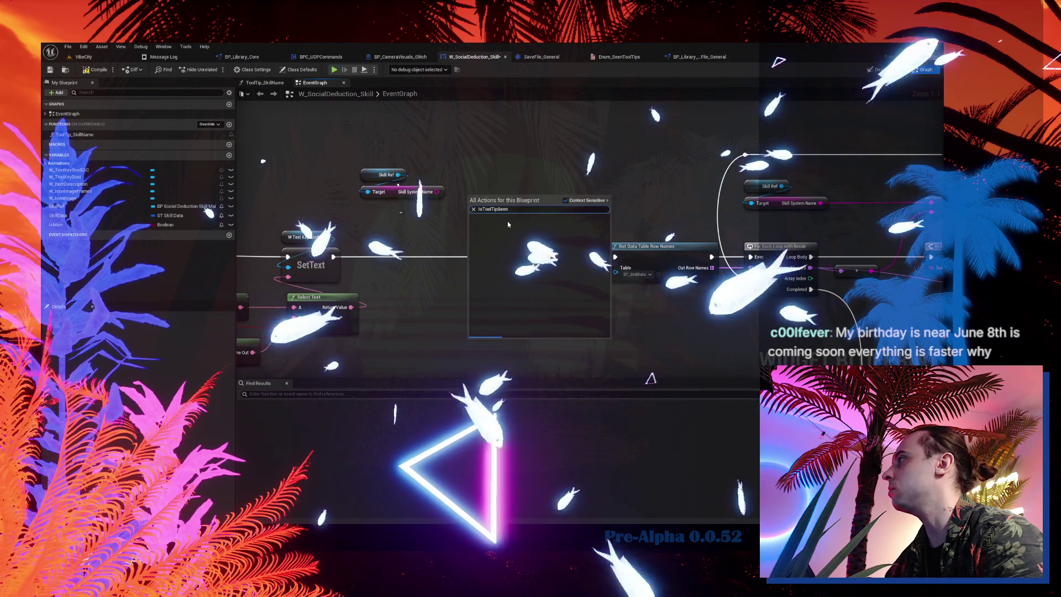
{"action": "left_click", "coordinate": [498, 227]}
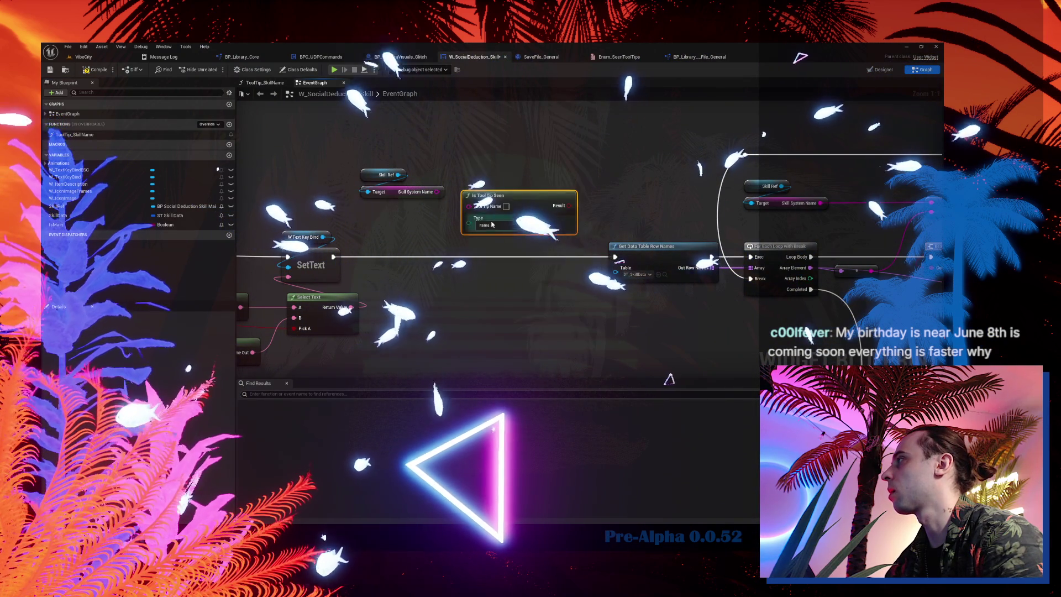
{"action": "left_click", "coordinate": [498, 227]}
{"action": "left_click", "coordinate": [484, 240]}
{"action": "left_click_drag", "start_coordinate": [513, 203], "coordinate": [416, 214]}
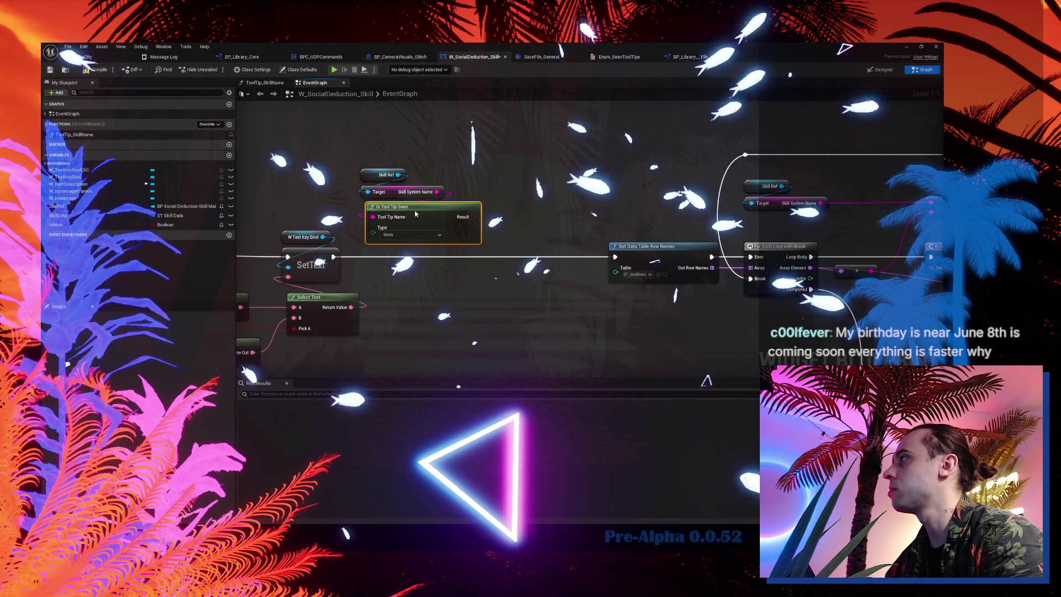
- Add a Branch and insert a Sequence after SetText, arranging the check nodes above
{"action": "left_click", "coordinate": [506, 198]}
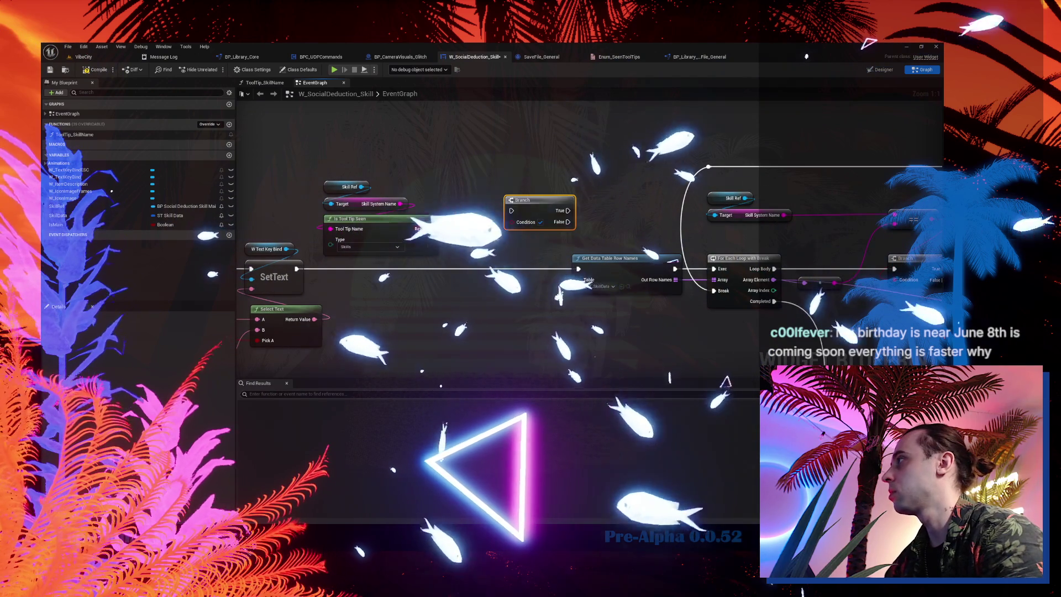
{"action": "left_click_drag", "start_coordinate": [297, 269], "coordinate": [348, 285]}
{"action": "type", "text": "seq"}
{"action": "key", "text": "Return"}
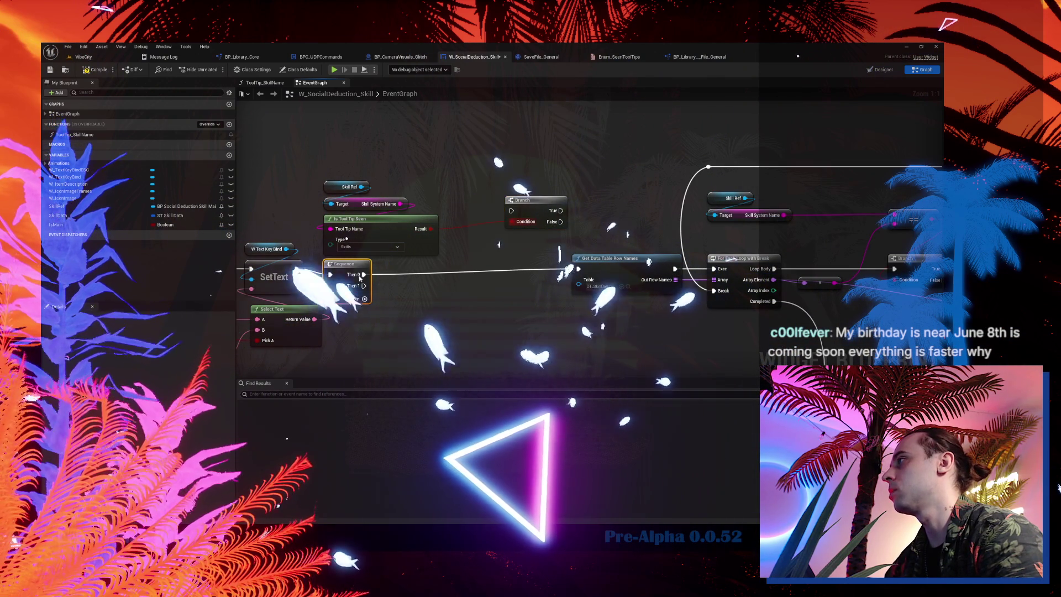
{"action": "left_click_drag", "start_coordinate": [448, 177], "coordinate": [332, 243]}
{"action": "mouse_move", "coordinate": [387, 216]}
{"action": "left_mouse_down"}
{"action": "mouse_move", "coordinate": [562, 165]}
{"action": "mouse_move", "coordinate": [557, 152]}
{"action": "left_mouse_up"}
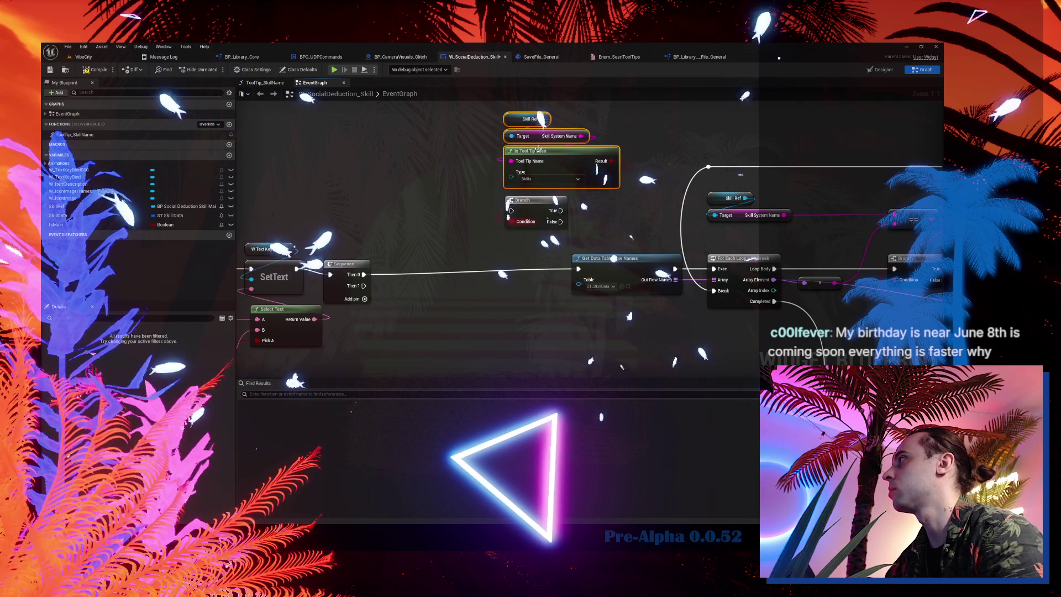
{"action": "mouse_move", "coordinate": [541, 204]}
{"action": "left_mouse_down"}
{"action": "mouse_move", "coordinate": [428, 228]}
{"action": "mouse_move", "coordinate": [395, 203]}
{"action": "left_mouse_up"}
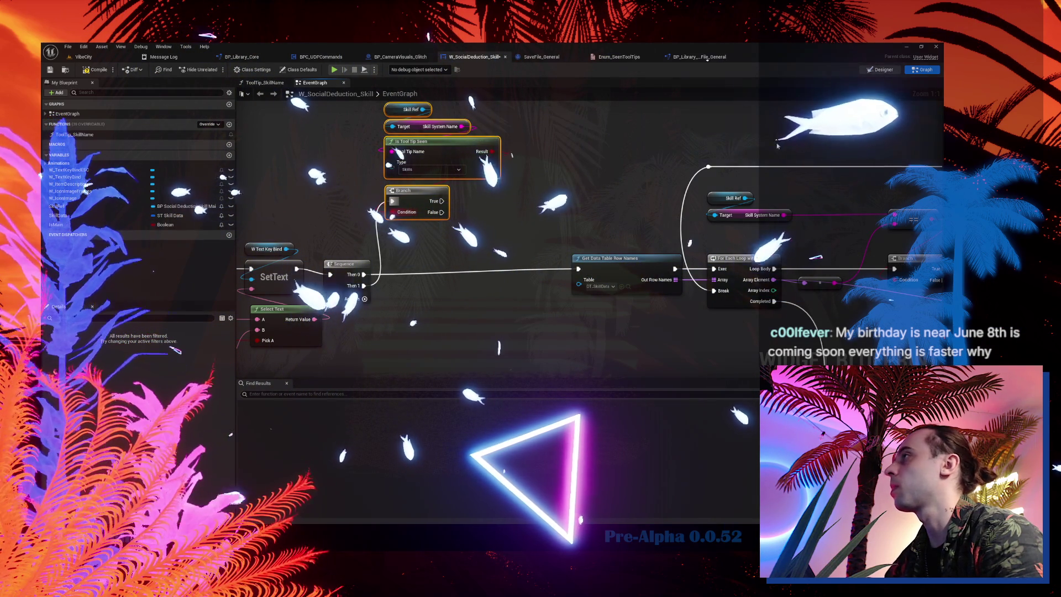
{"action": "double_click", "coordinate": [285, 246]}
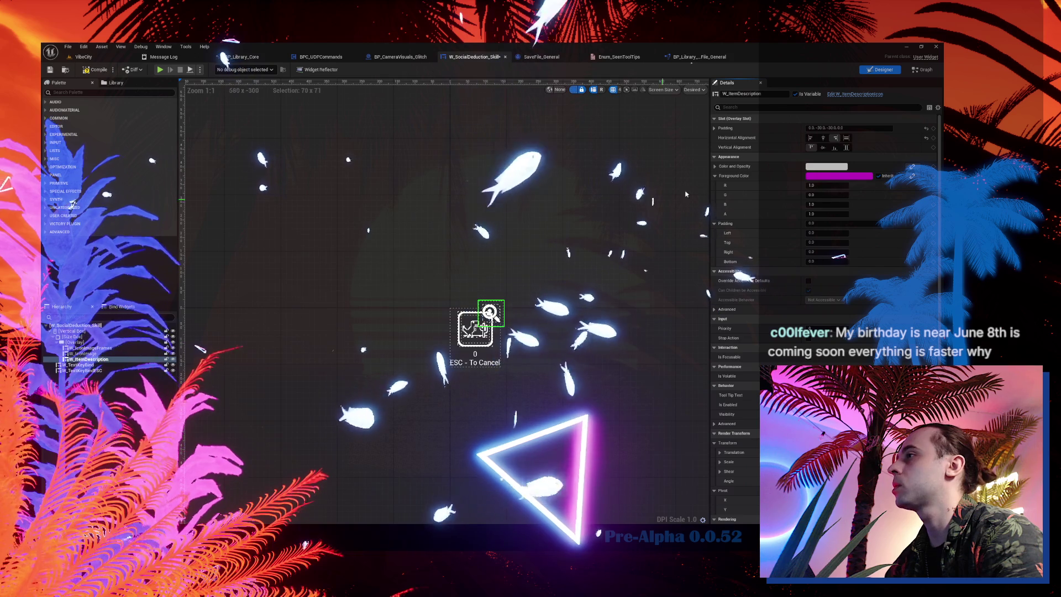
- Set W Item Description's visibility to Visible from the Branch's False output
{"action": "scroll", "coordinate": [832, 135], "scroll_direction": "down", "scroll_amount": 3}
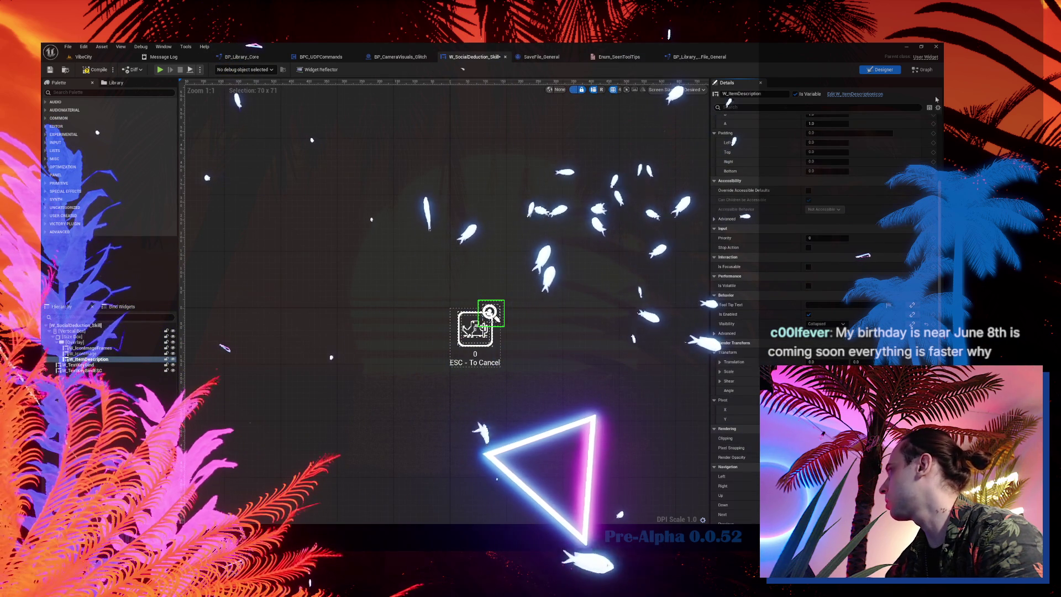
{"action": "left_click", "coordinate": [927, 70]}
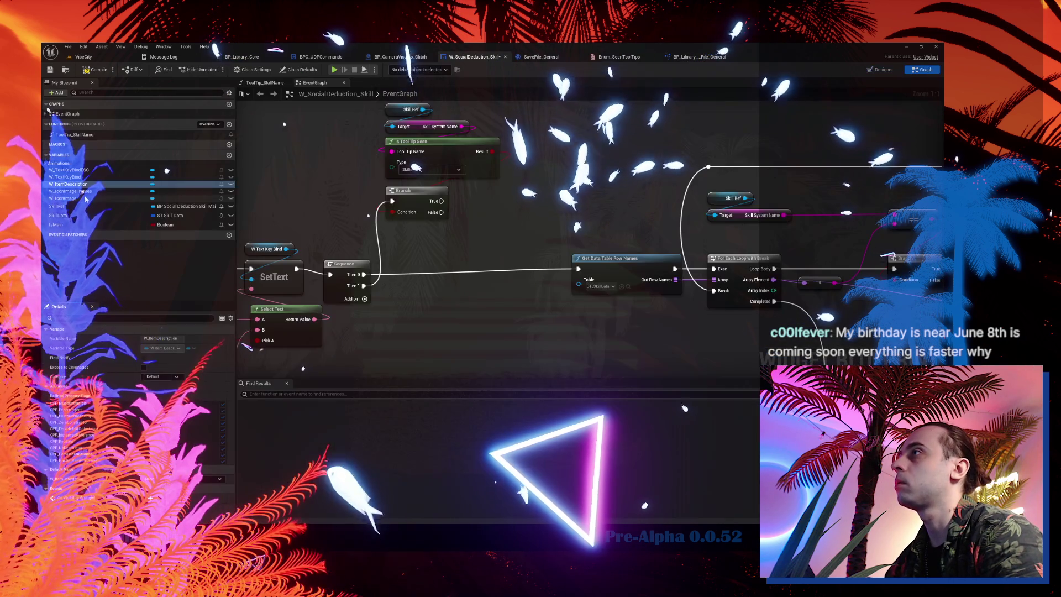
{"action": "left_click_drag", "start_coordinate": [85, 188], "coordinate": [596, 178]}
{"action": "type", "text": "set vis"}
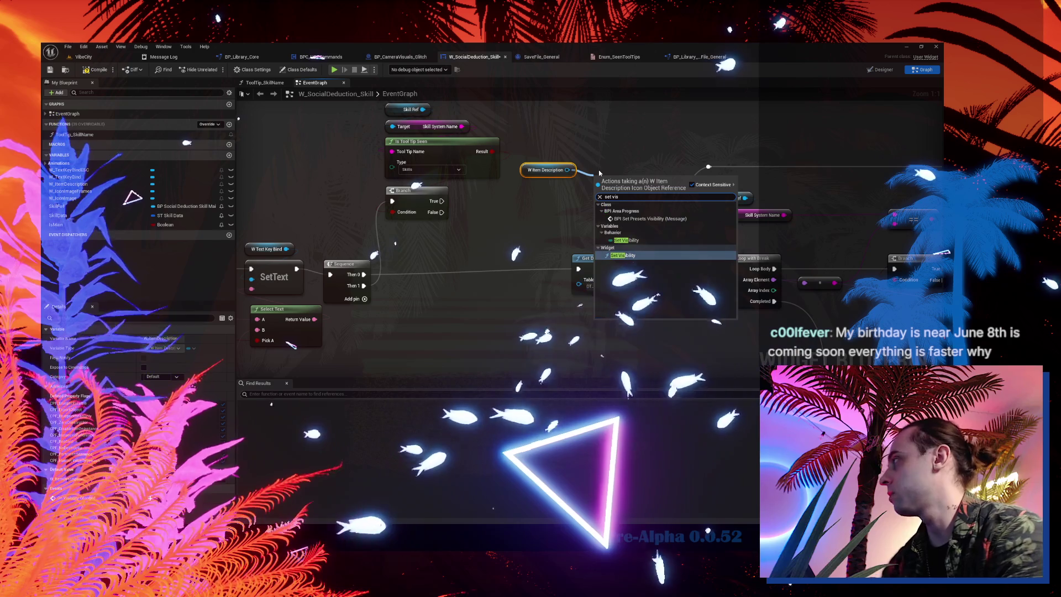
{"action": "key", "text": "Return"}
{"action": "left_click", "coordinate": [630, 224]}
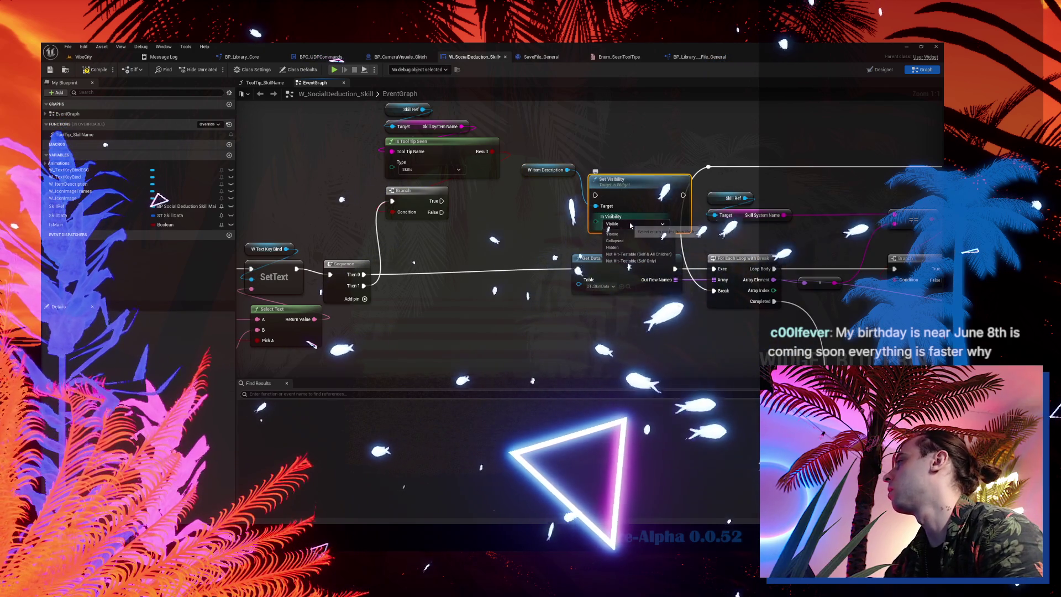
{"action": "left_click", "coordinate": [629, 234]}
{"action": "left_click_drag", "start_coordinate": [633, 195], "coordinate": [565, 201]}
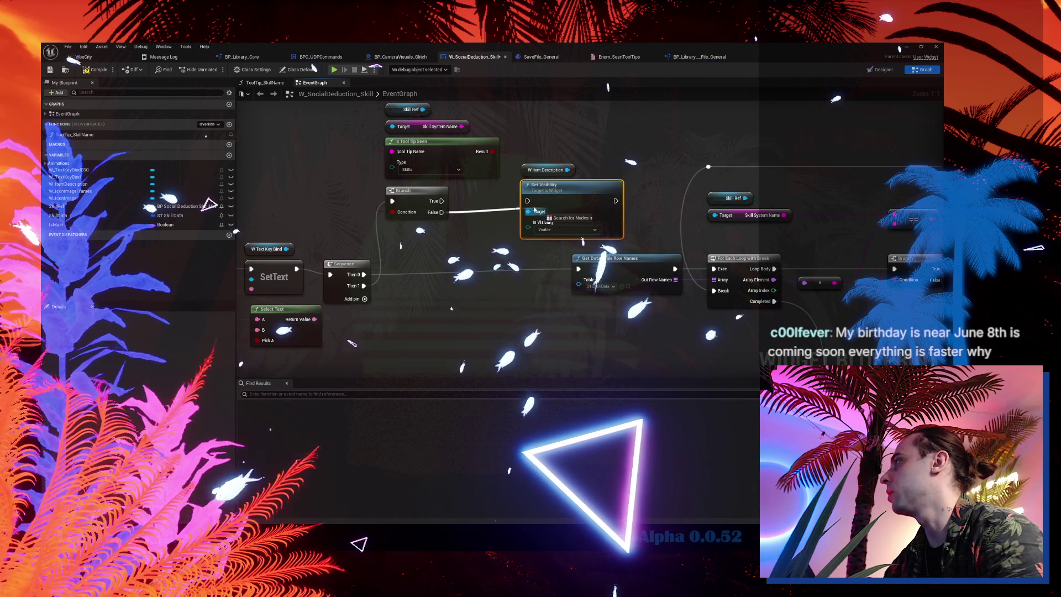
{"action": "left_click_drag", "start_coordinate": [526, 206], "coordinate": [439, 292]}
{"action": "mouse_move", "coordinate": [307, 115]}
{"action": "left_mouse_down"}
{"action": "mouse_move", "coordinate": [328, 283]}
{"action": "mouse_move", "coordinate": [323, 204]}
{"action": "left_mouse_up"}
- Duplicate the Set Visibility as Hidden on Branch True, then compile the widget
{"action": "left_click", "coordinate": [485, 288]}
{"action": "left_click_drag", "start_coordinate": [484, 288], "coordinate": [517, 220]}
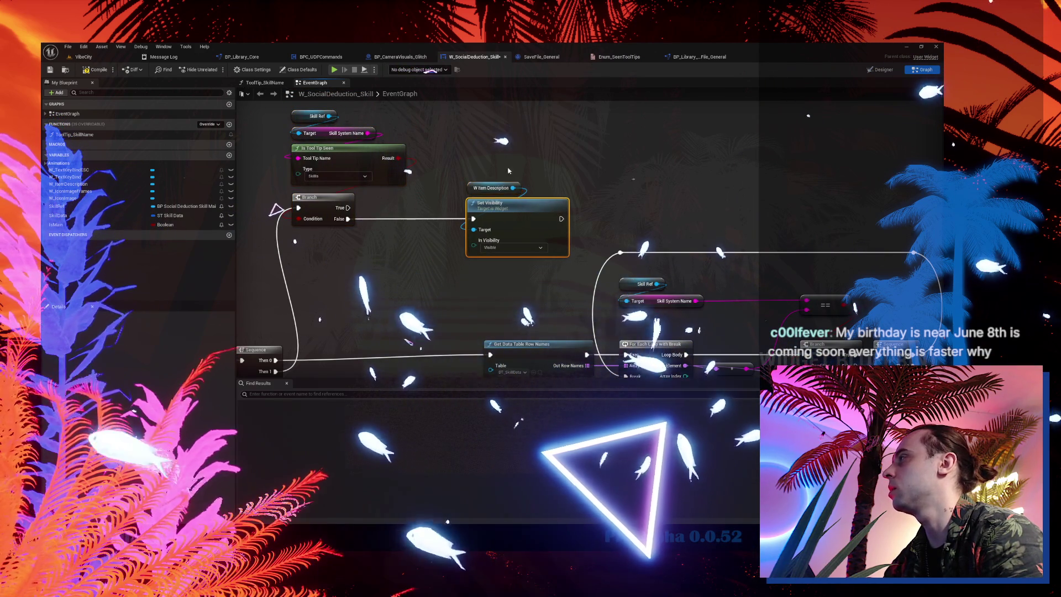
{"action": "left_click_drag", "start_coordinate": [480, 101], "coordinate": [472, 182]}
{"action": "key", "text": "ctrl+c"}
{"action": "key", "text": "ctrl+v"}
{"action": "left_click_drag", "start_coordinate": [340, 288], "coordinate": [477, 197]}
{"action": "left_click", "coordinate": [506, 228]}
{"action": "left_click", "coordinate": [493, 251]}
{"action": "mouse_move", "coordinate": [505, 268]}
{"action": "left_mouse_down"}
{"action": "mouse_move", "coordinate": [477, 209]}
{"action": "mouse_move", "coordinate": [505, 224]}
{"action": "left_mouse_up"}
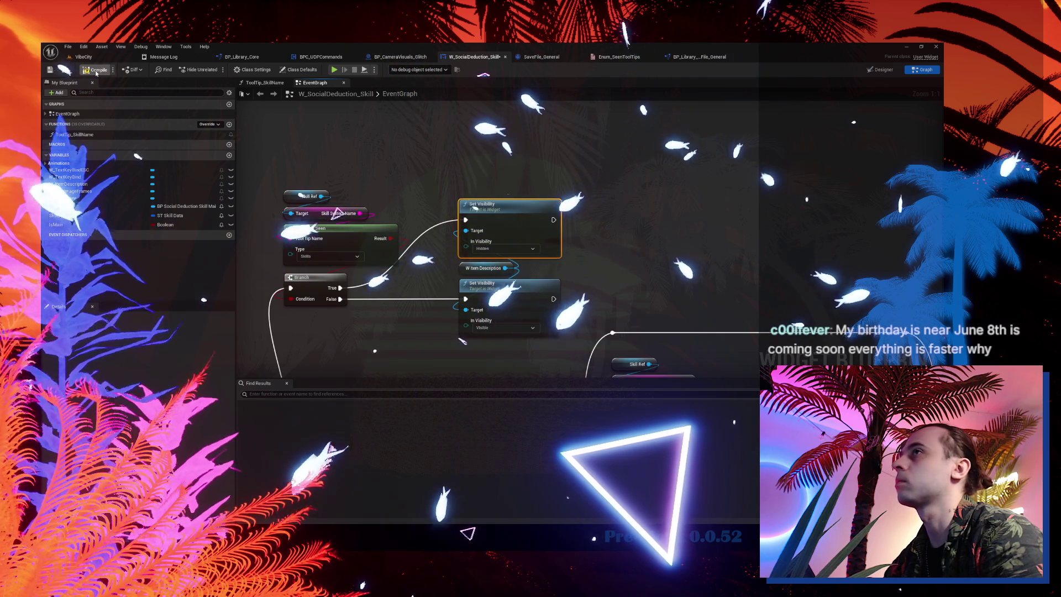
{"action": "left_click", "coordinate": [97, 70]}
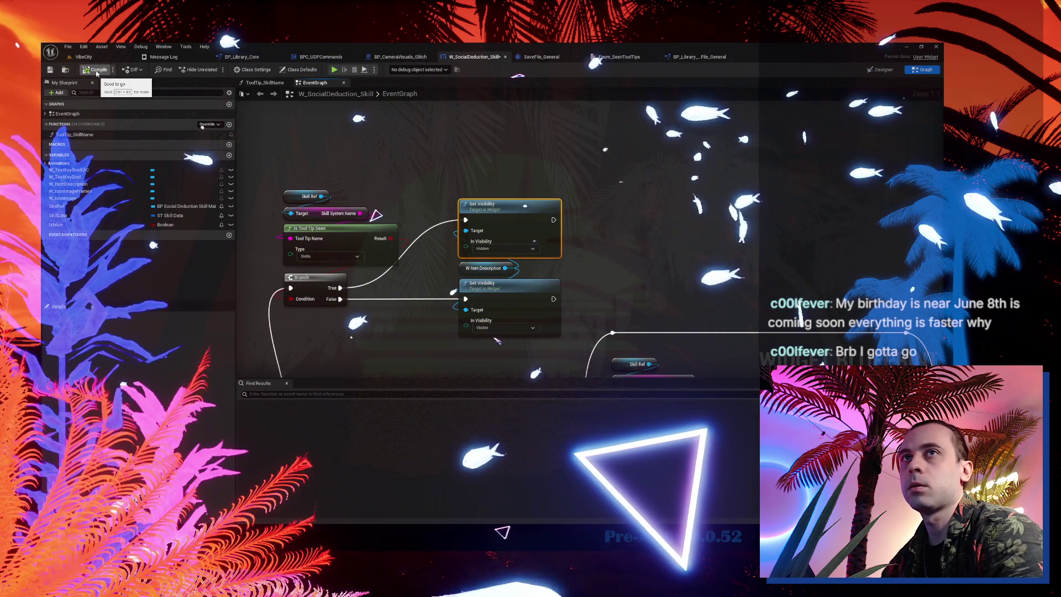
{"action": "left_click", "coordinate": [83, 57]}
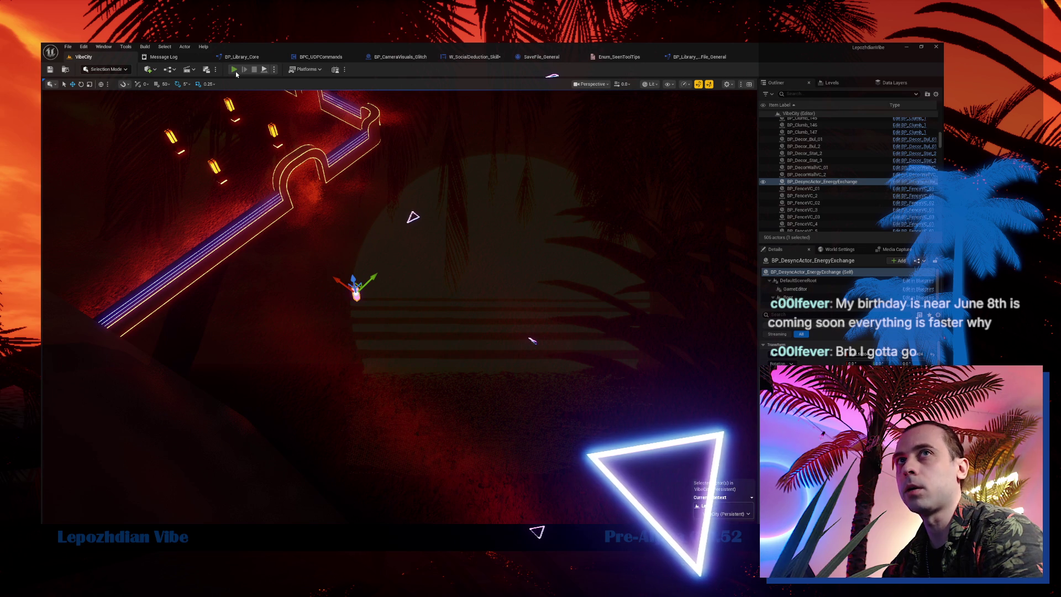
- Play-test VibeCity in the editor, then stop the session with Esc
{"action": "left_click", "coordinate": [234, 69]}
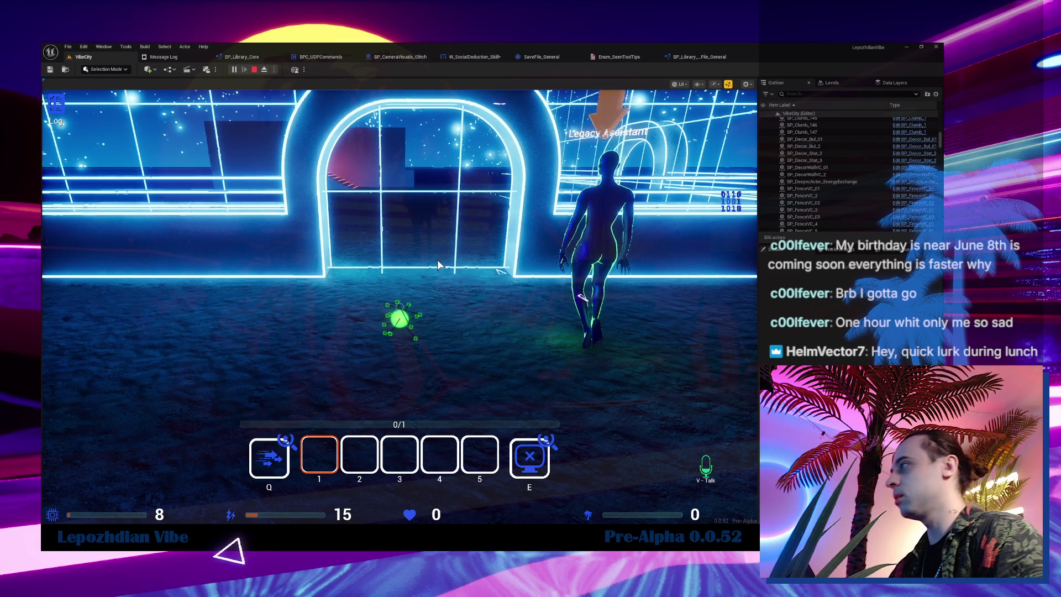
{"action": "left_click", "coordinate": [453, 301]}
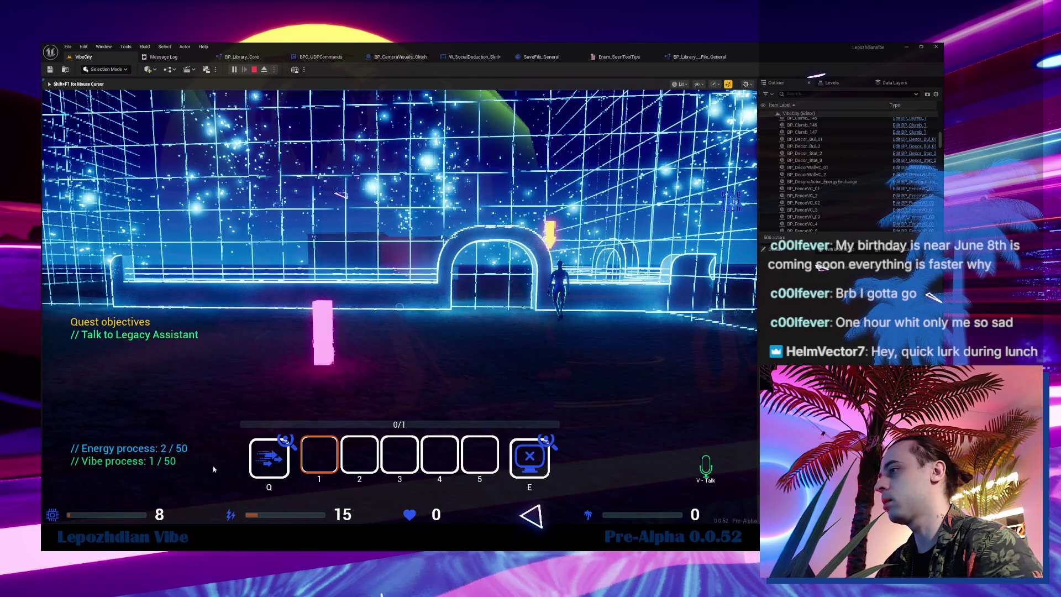
{"action": "key", "text": "Escape"}
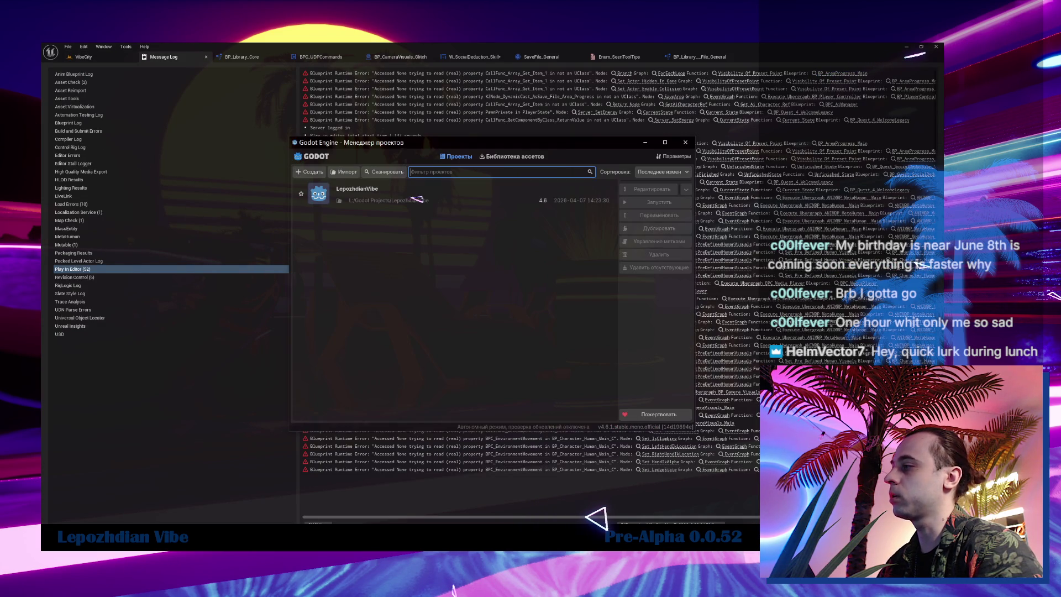
- Open the LepozhdianVibe project and run its main scene
{"action": "left_click", "coordinate": [397, 194]}
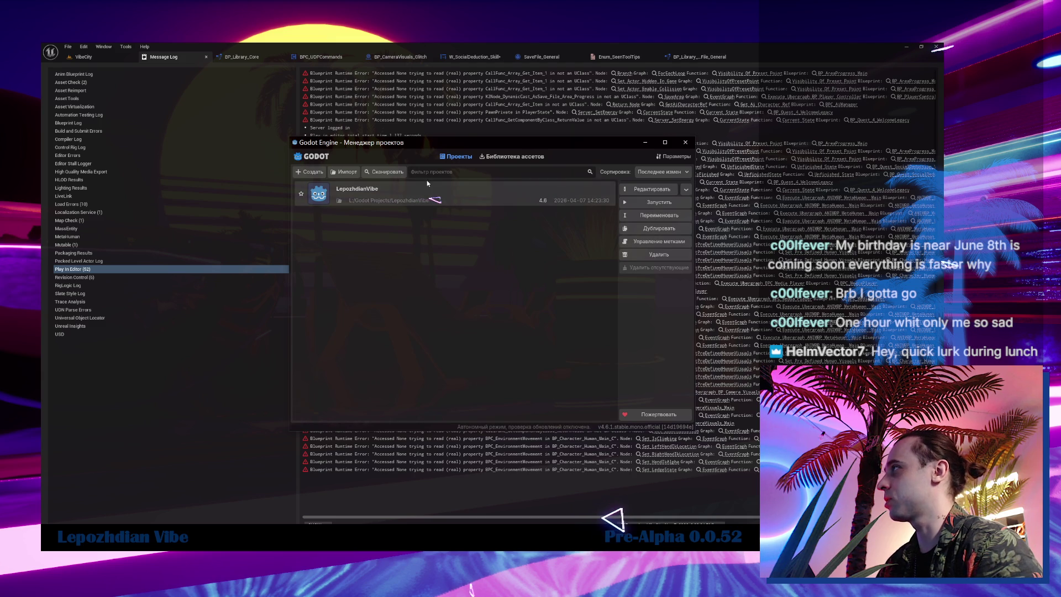
{"action": "double_click", "coordinate": [403, 195]}
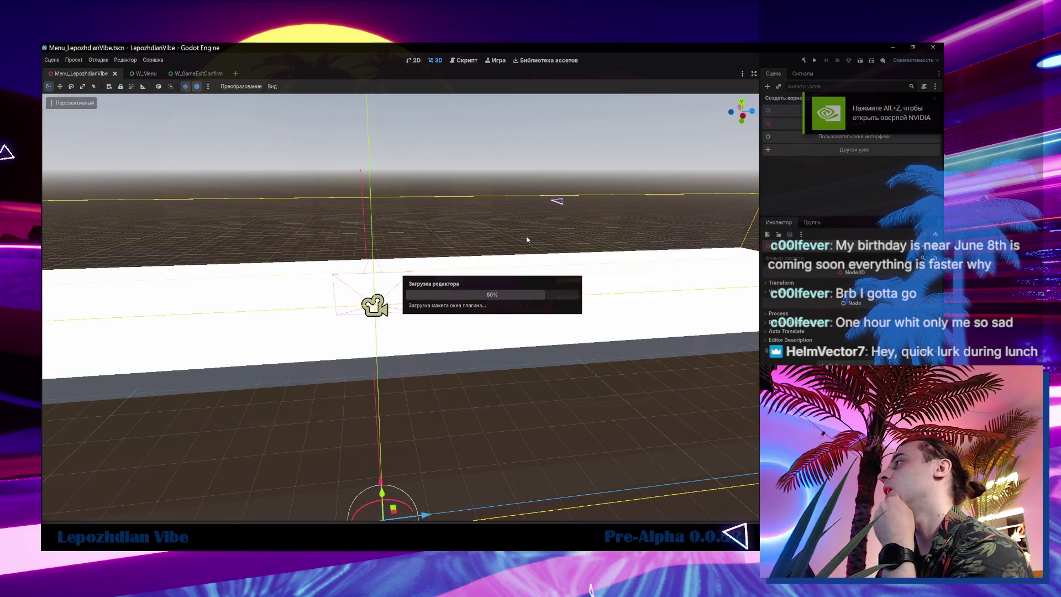
{"action": "left_click", "coordinate": [862, 63]}
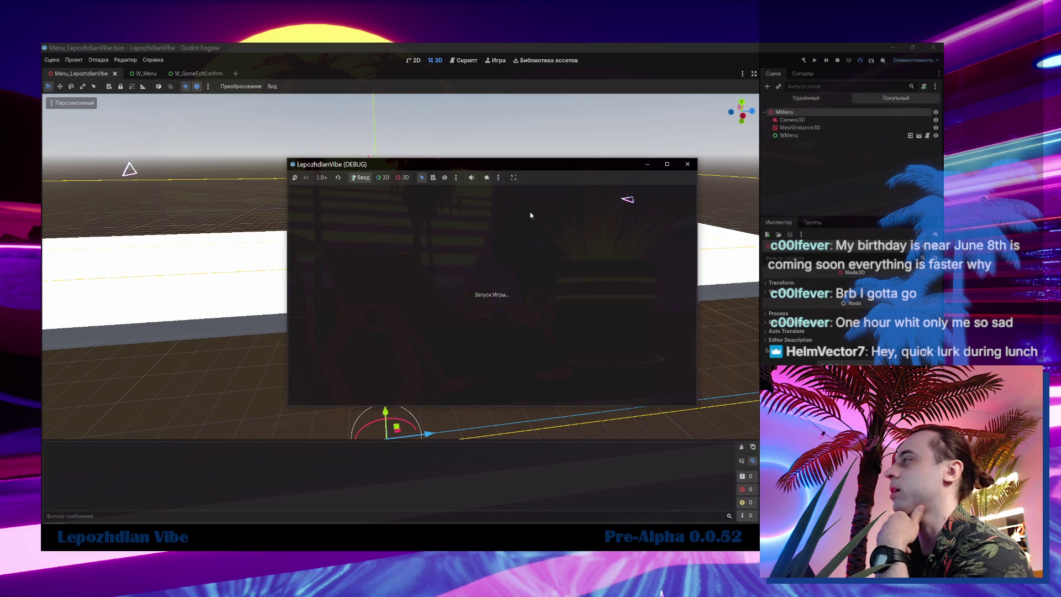
{"action": "left_click_drag", "start_coordinate": [529, 163], "coordinate": [378, 117]}
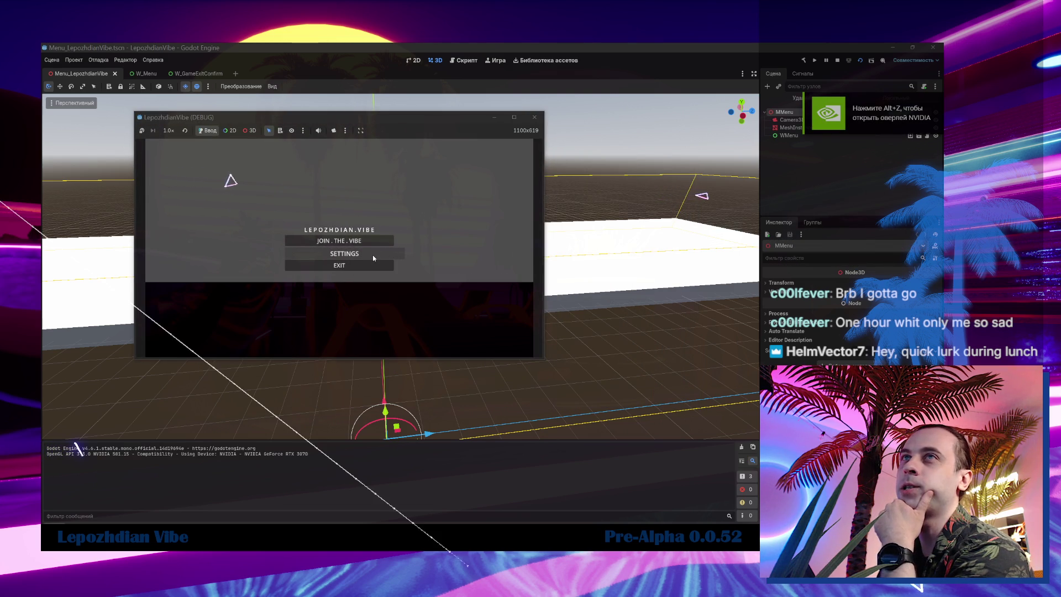
- Test the game's EXIT prompt, cancelling once with No, then quitting with Yes
{"action": "left_click", "coordinate": [386, 264]}
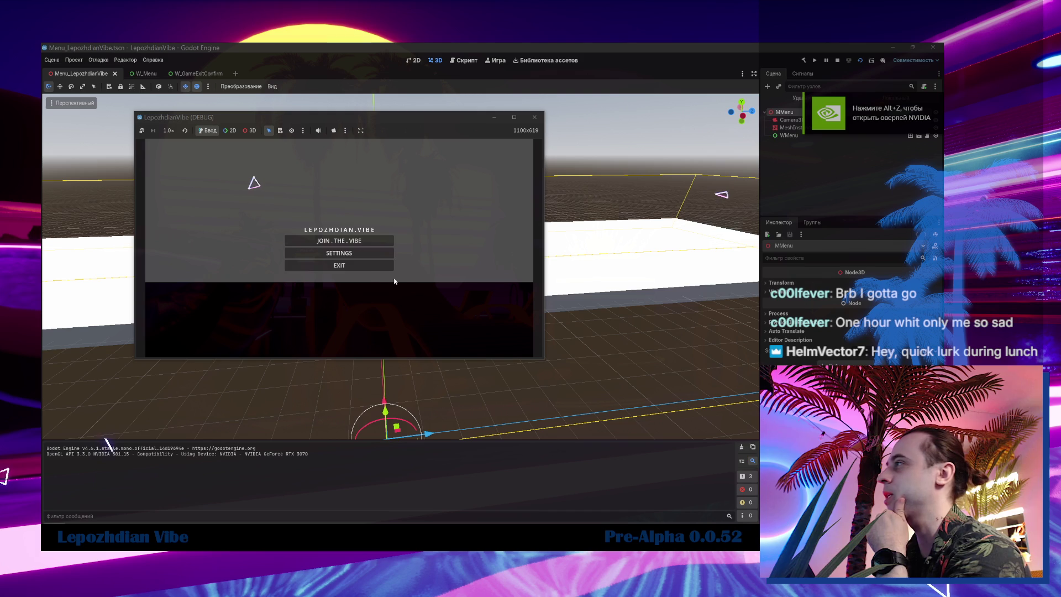
{"action": "left_click", "coordinate": [349, 254]}
{"action": "left_click", "coordinate": [363, 267]}
{"action": "left_click", "coordinate": [331, 253]}
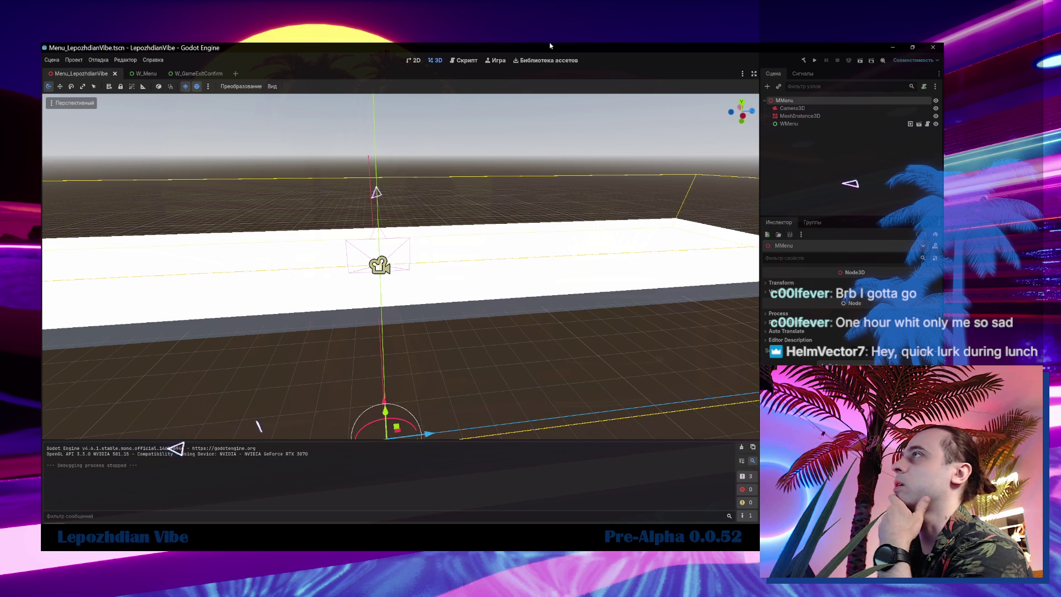
- Collapse the UI, Textures, LepozhdianVibe and Maps folders, then close Godot
{"action": "key", "text": "alt+f"}
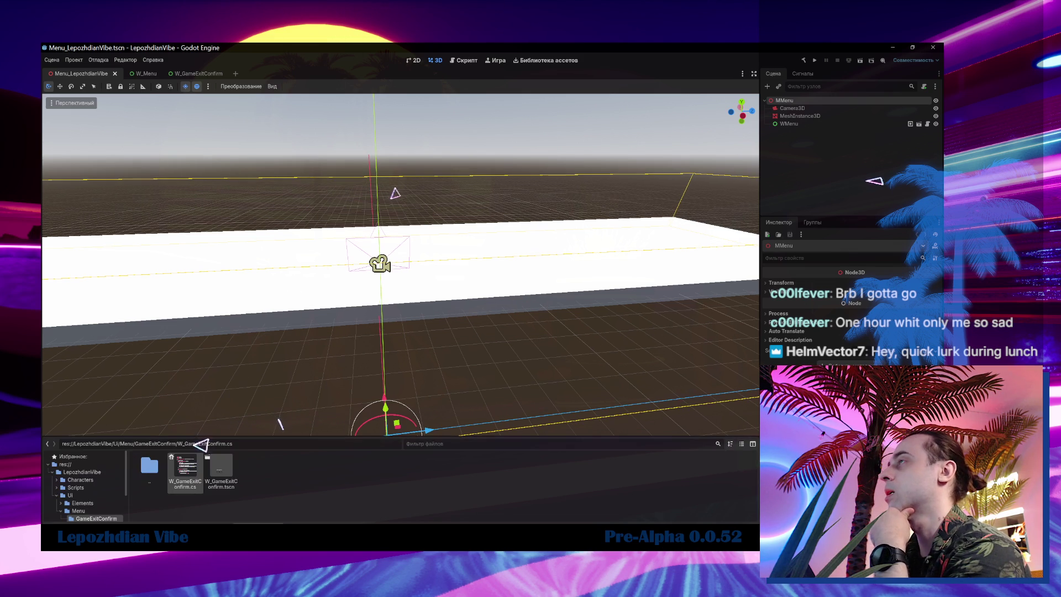
{"action": "left_click", "coordinate": [57, 497]}
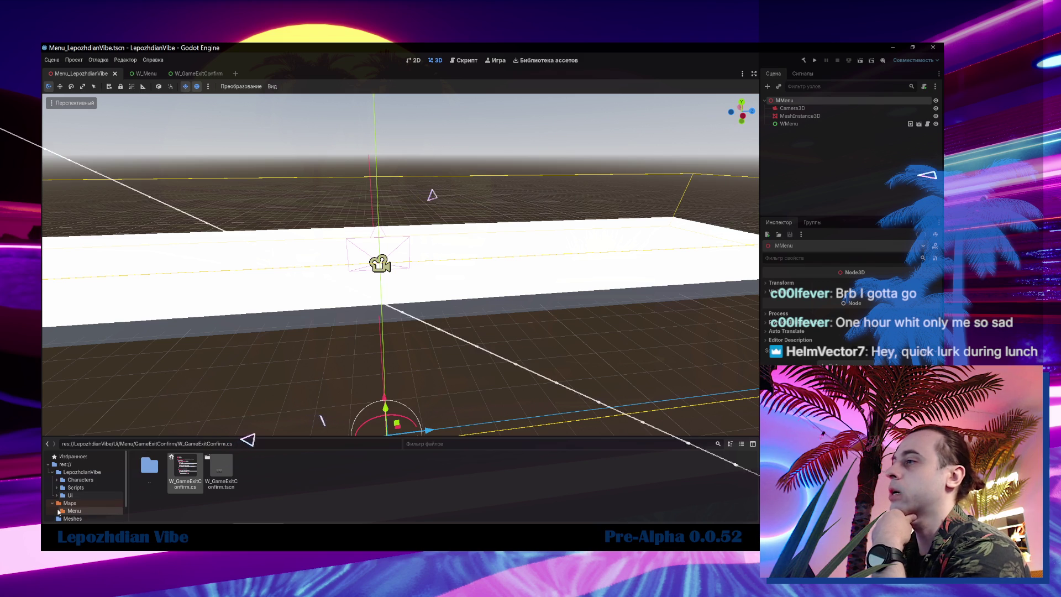
{"action": "scroll", "coordinate": [54, 505], "scroll_direction": "down", "scroll_amount": 2}
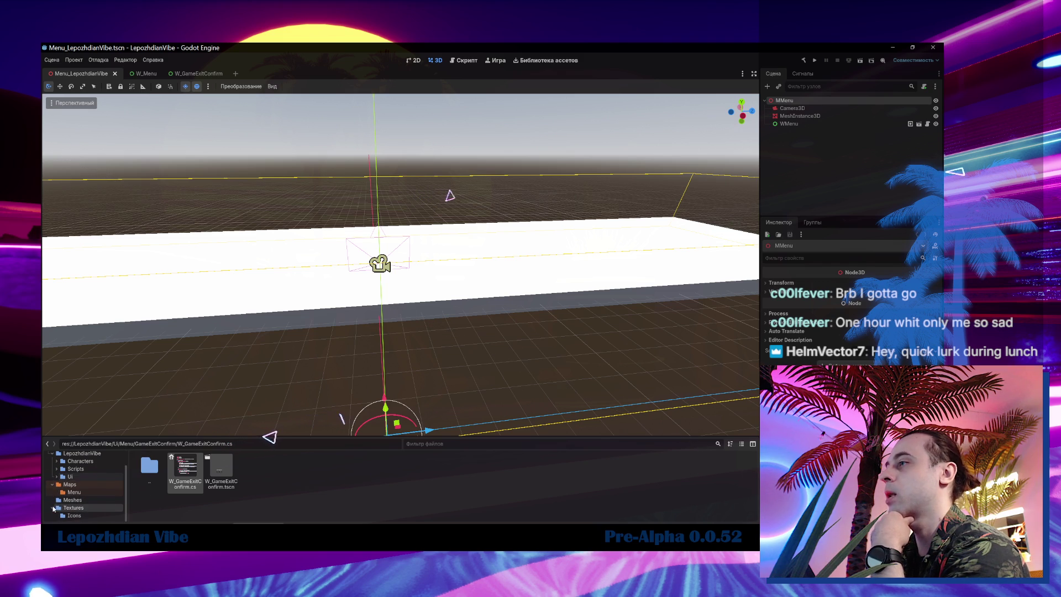
{"action": "left_click", "coordinate": [51, 508]}
{"action": "left_click", "coordinate": [52, 461]}
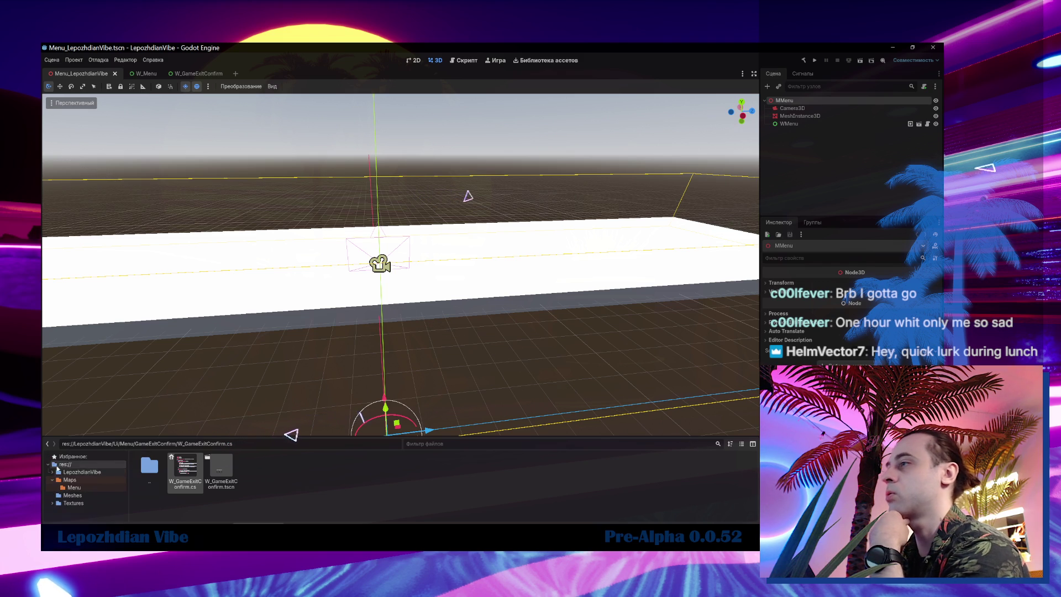
{"action": "left_click", "coordinate": [52, 480]}
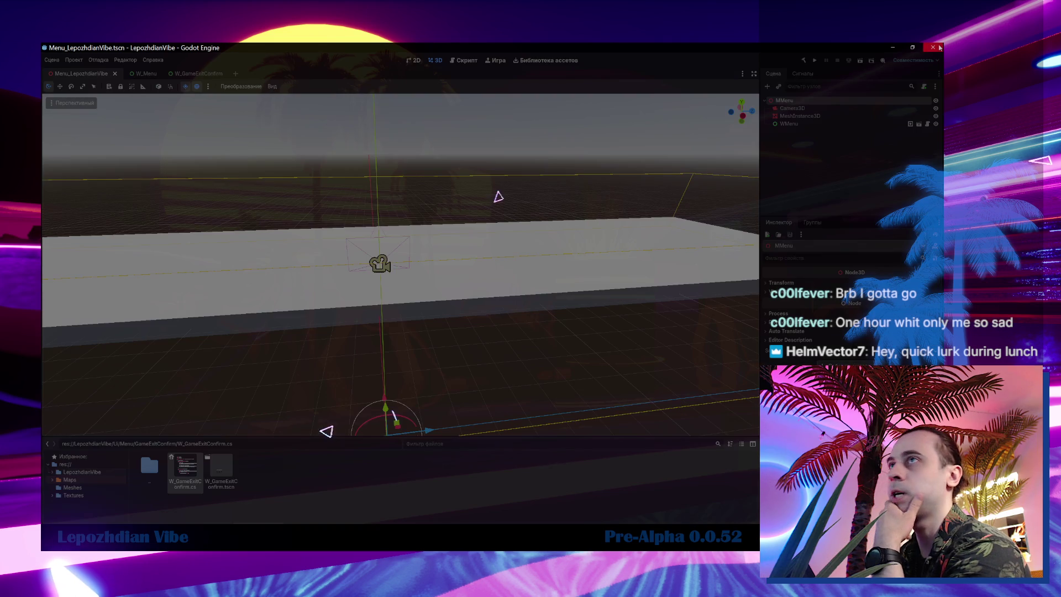
{"action": "left_click", "coordinate": [933, 47]}
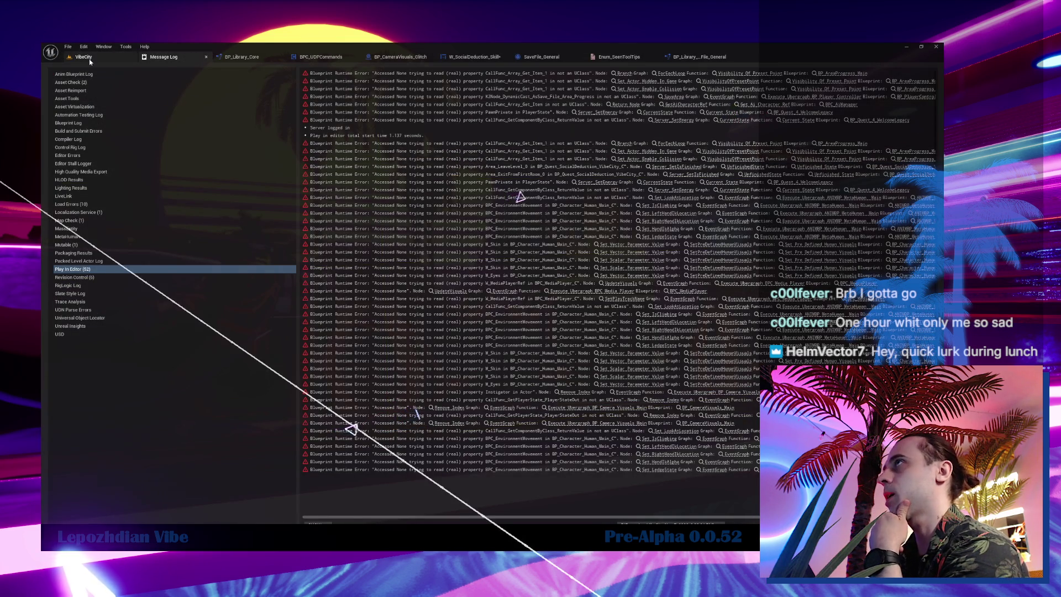
- Return to VibeCity, orbit toward the arch, then bring up the W_SocialDeduction_Skill graph
{"action": "left_click", "coordinate": [87, 58]}
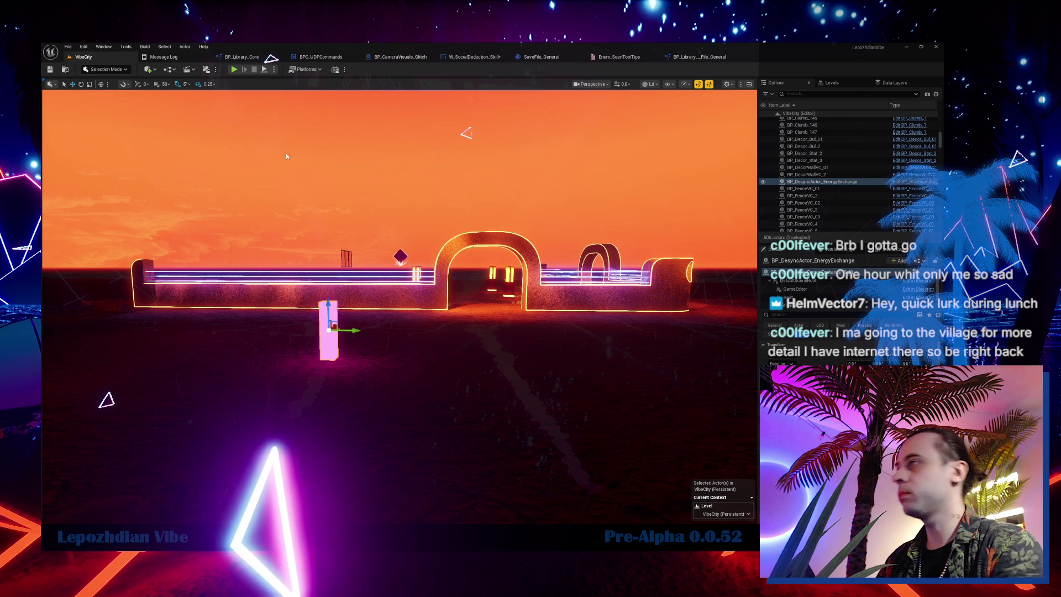
{"action": "mouse_move", "coordinate": [398, 304]}
{"action": "left_mouse_down"}
{"action": "mouse_move", "coordinate": [398, 271]}
{"action": "mouse_move", "coordinate": [412, 257]}
{"action": "left_mouse_up"}
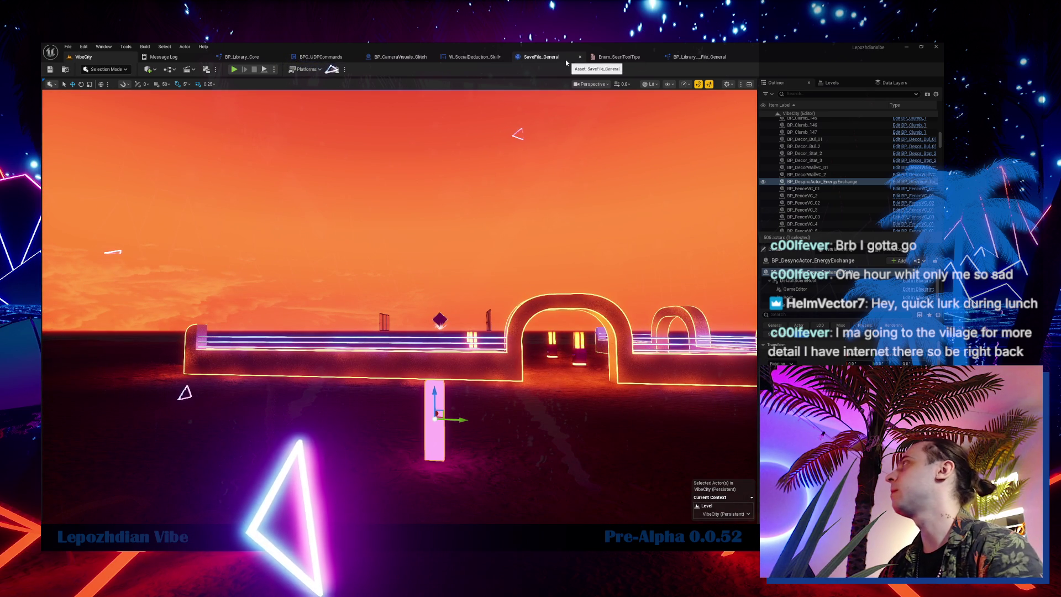
{"action": "left_click", "coordinate": [474, 57]}
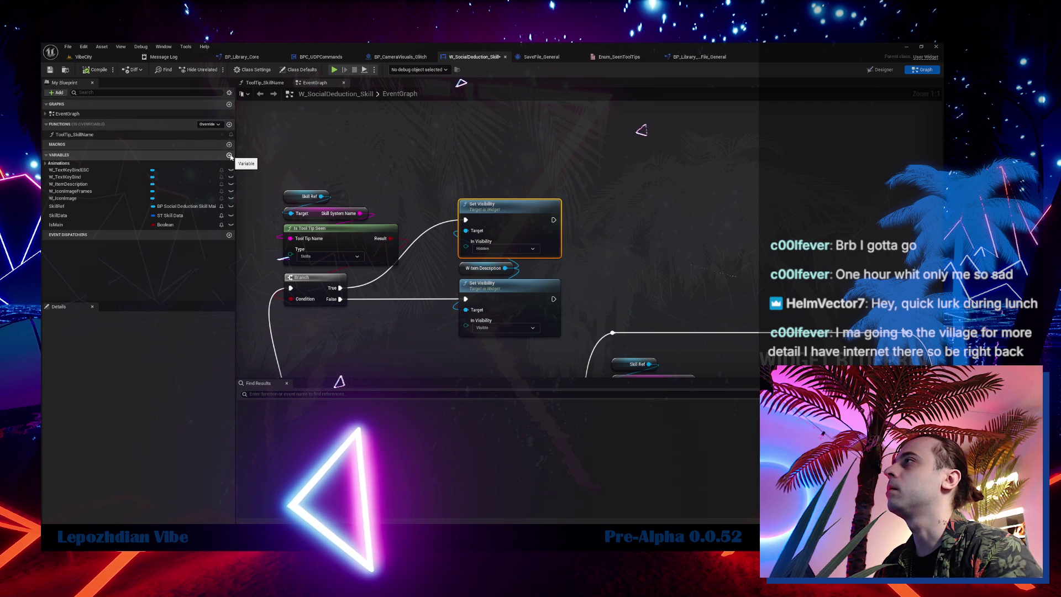
- Create a Boolean variable named IsShowToolTip
{"action": "left_click", "coordinate": [229, 156]}
{"action": "type", "text": "IsShowToolTi"}
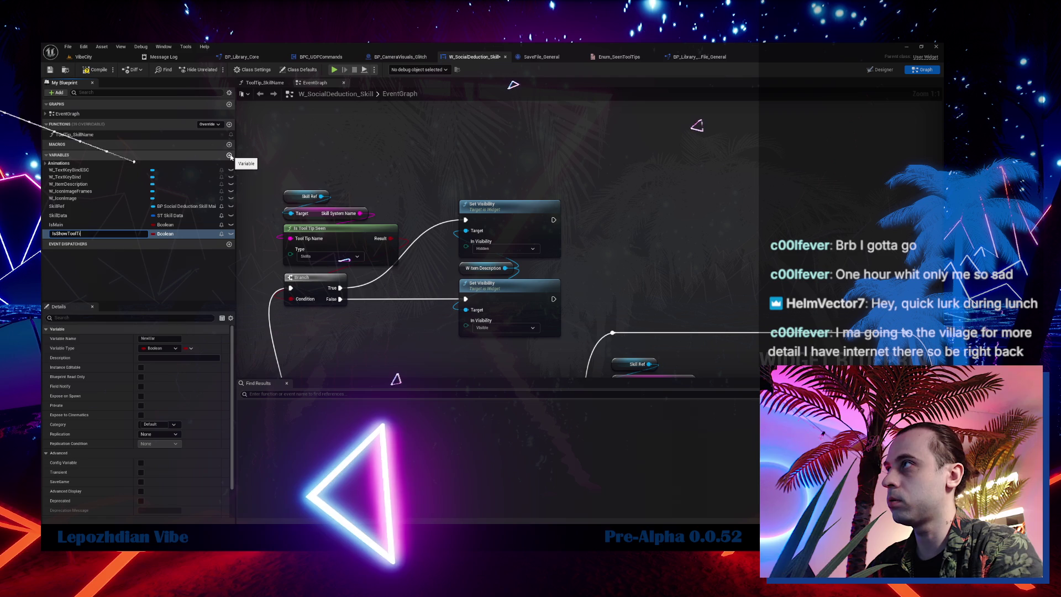
{"action": "type", "text": "p"}
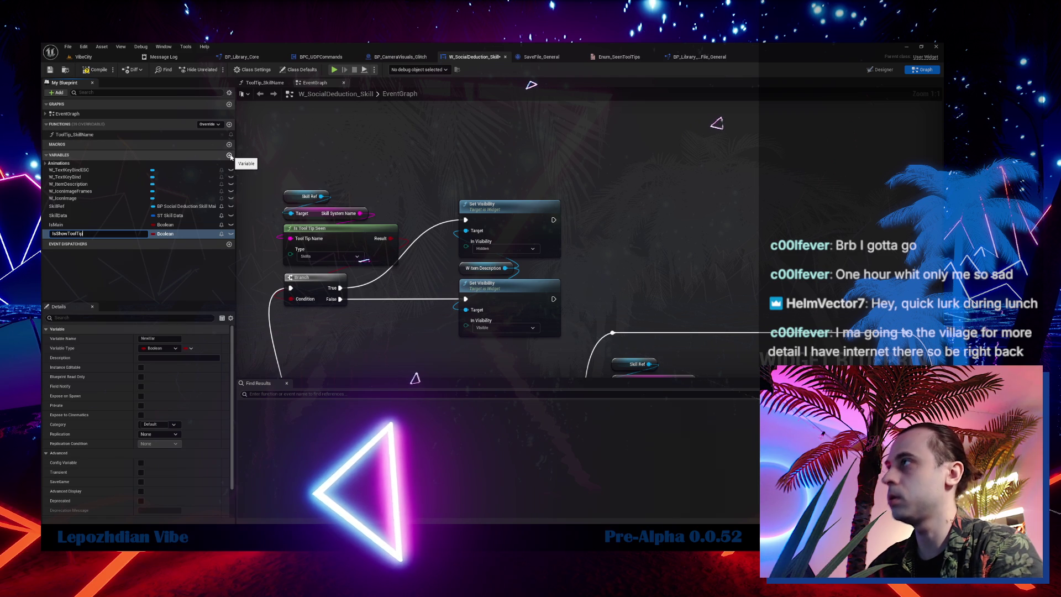
{"action": "key", "text": "Return"}
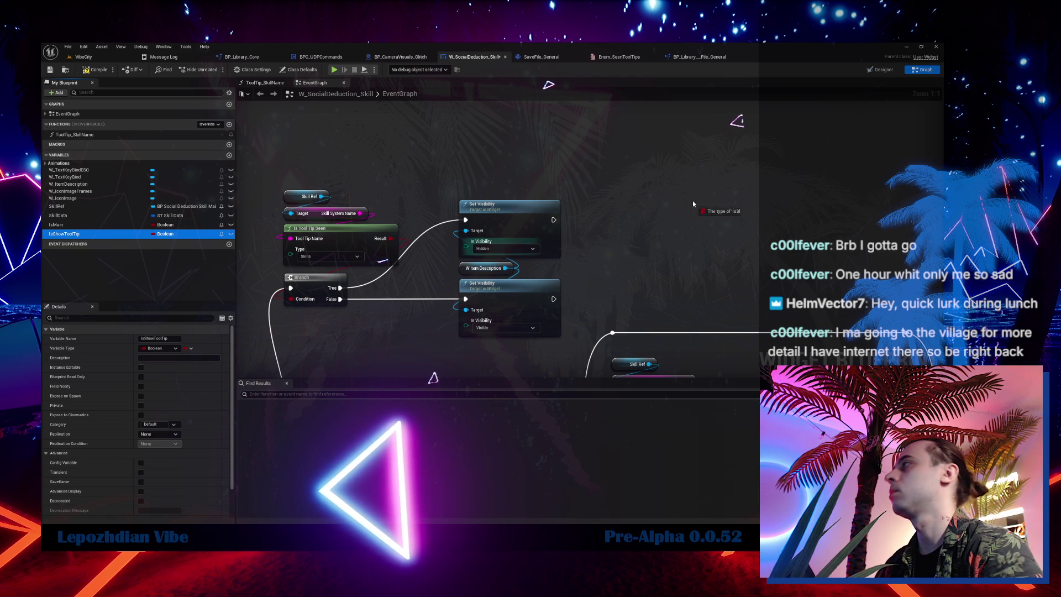
- Add SET IsShowToolTip nodes after both Set Visibility nodes
{"action": "left_click_drag", "start_coordinate": [64, 234], "coordinate": [624, 215]}
{"action": "mouse_move", "coordinate": [554, 220]}
{"action": "left_mouse_down"}
{"action": "mouse_move", "coordinate": [619, 220]}
{"action": "mouse_move", "coordinate": [633, 231]}
{"action": "left_mouse_up"}
{"action": "key", "text": "ctrl+c"}
{"action": "key", "text": "ctrl+v"}
{"action": "left_click_drag", "start_coordinate": [554, 299], "coordinate": [596, 299]}
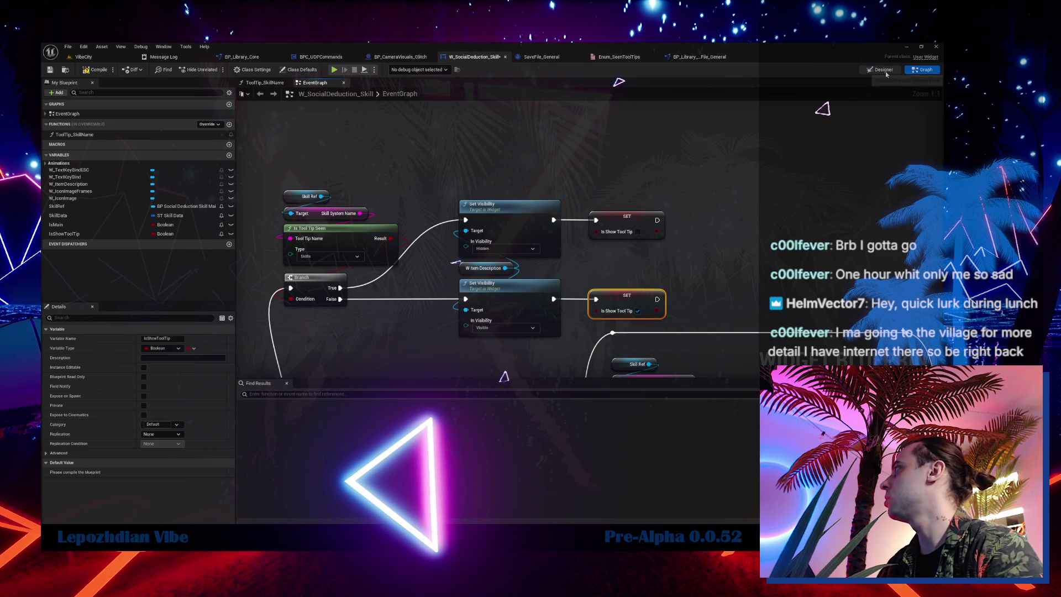
{"action": "key", "text": "ctrl+shift+d"}
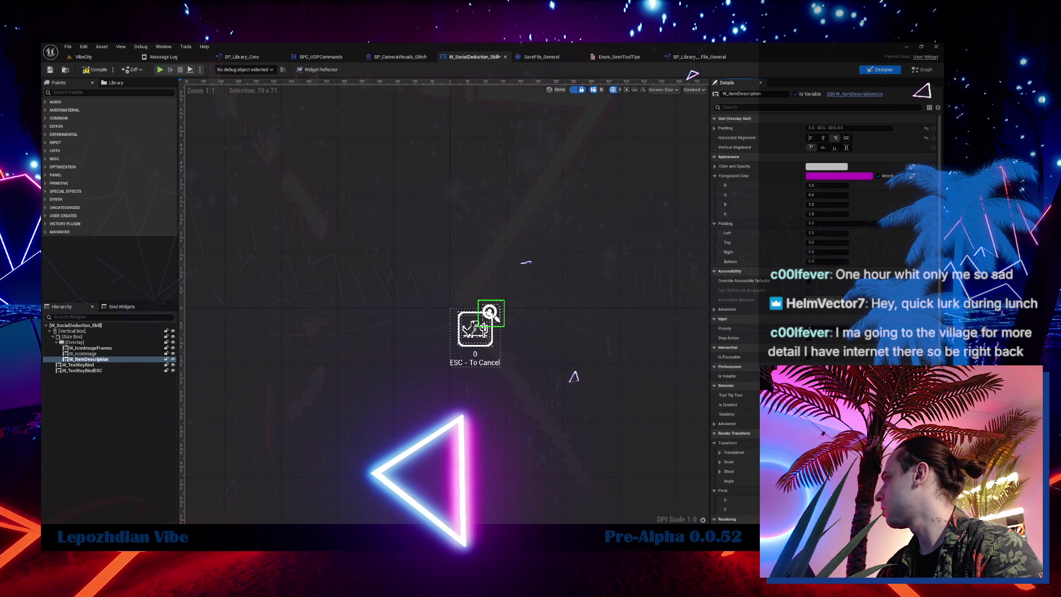
- Create a Tool Tip Widget binding under Behavior's advanced options, named ToolTip_SkillToolTip
{"action": "left_click", "coordinate": [714, 424]}
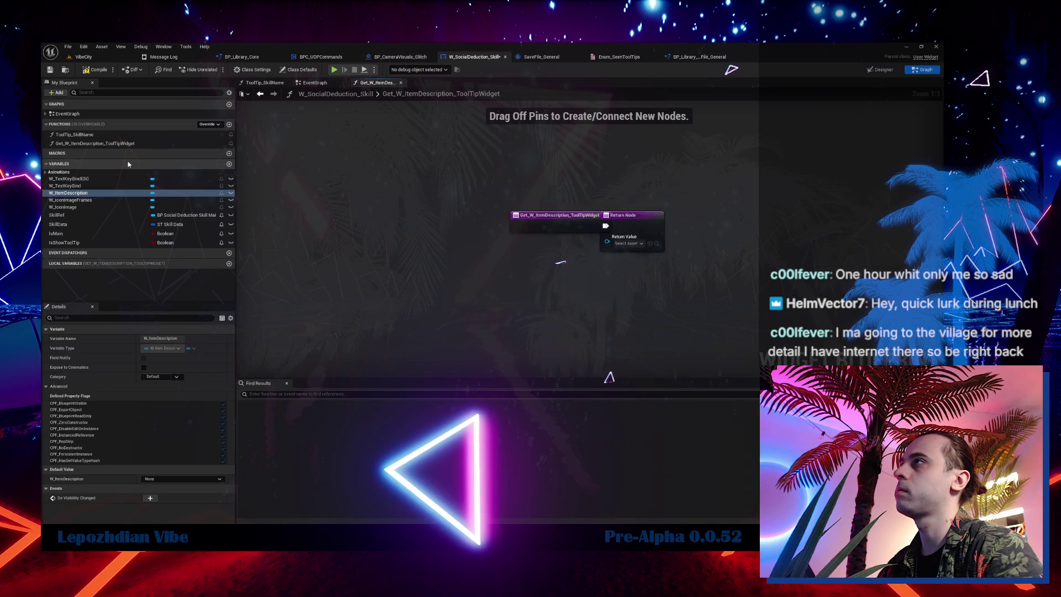
{"action": "left_click", "coordinate": [108, 144]}
{"action": "key", "text": "F2"}
{"action": "type", "text": "ToolTip_SkillToolTip"}
{"action": "key", "text": "Return"}
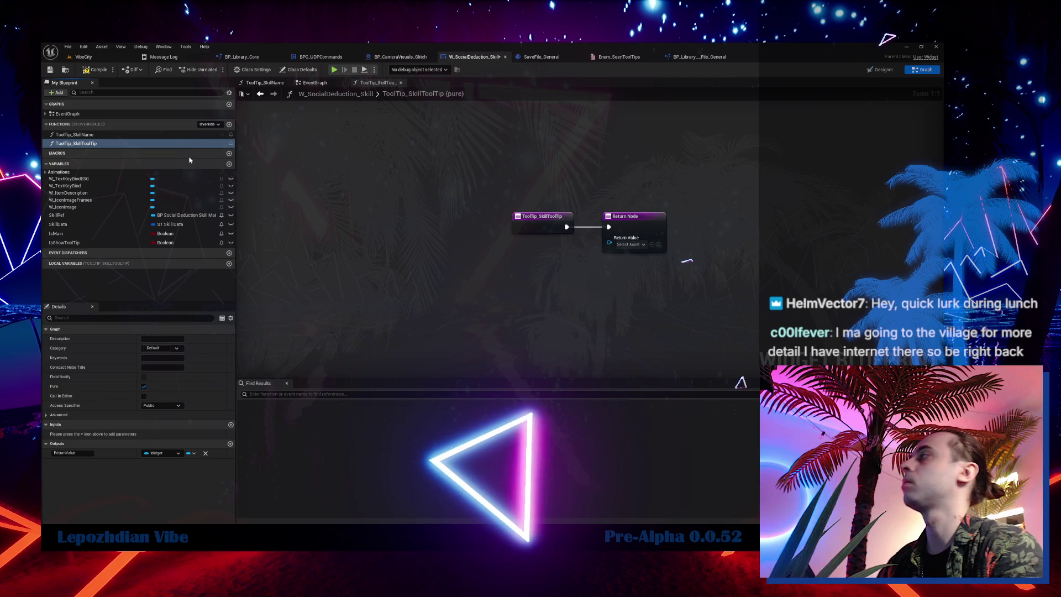
- Add the IsShowToolTip getter to the tooltip function and rename the flag IsShowSkillToolTip
{"action": "left_click_drag", "start_coordinate": [64, 243], "coordinate": [553, 279]}
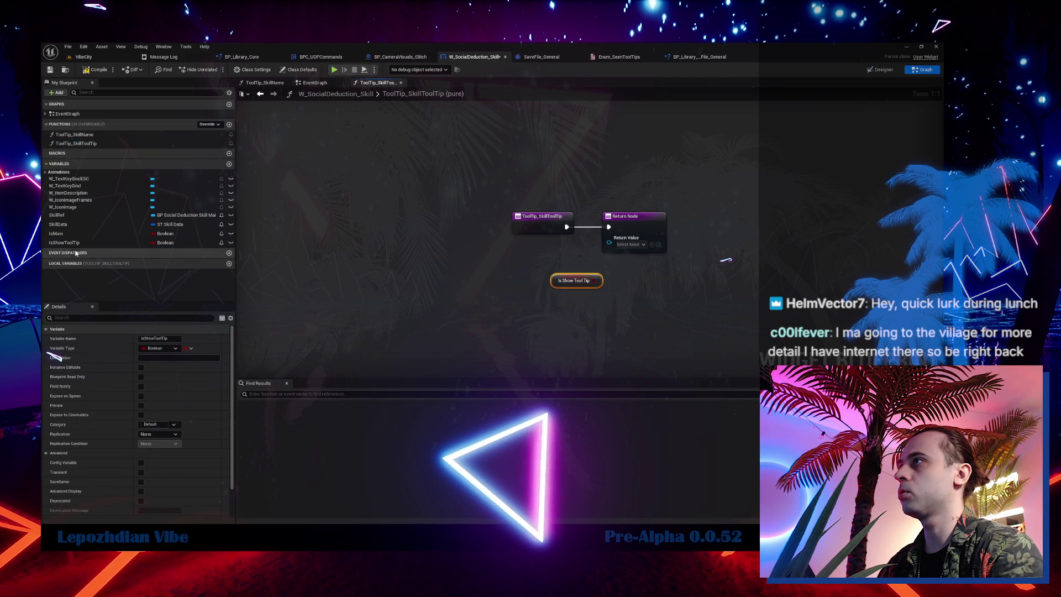
{"action": "left_click", "coordinate": [62, 244]}
{"action": "double_click", "coordinate": [65, 244]}
{"action": "left_click", "coordinate": [67, 242]}
{"action": "type", "text": "Skill"}
{"action": "key", "text": "Return"}
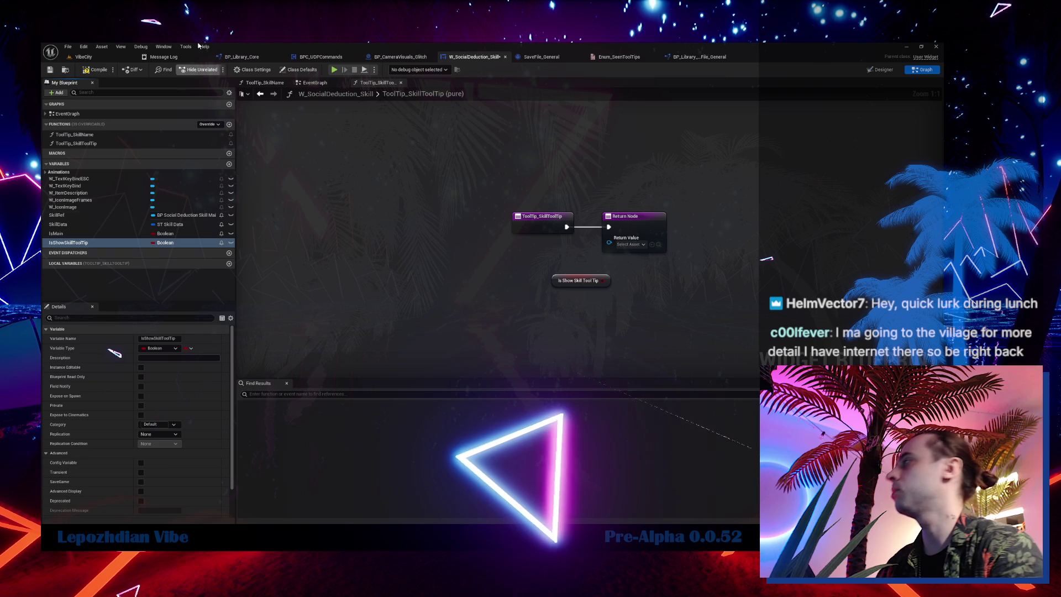
- Route the function entry through a Branch on IsShowSkillToolTip and duplicate the Return Node
{"action": "left_click", "coordinate": [438, 280]}
{"action": "left_click_drag", "start_coordinate": [409, 296], "coordinate": [391, 297]}
{"action": "left_click_drag", "start_coordinate": [458, 290], "coordinate": [382, 320]}
{"action": "left_click", "coordinate": [453, 233]}
{"action": "key", "text": "ctrl+c"}
{"action": "key", "text": "ctrl+v"}
{"action": "left_click_drag", "start_coordinate": [443, 231], "coordinate": [545, 231]}
{"action": "mouse_move", "coordinate": [394, 242]}
{"action": "left_mouse_down"}
{"action": "mouse_move", "coordinate": [365, 323]}
{"action": "mouse_move", "coordinate": [455, 210]}
{"action": "mouse_move", "coordinate": [454, 224]}
{"action": "left_mouse_up"}
{"action": "mouse_move", "coordinate": [457, 173]}
{"action": "left_mouse_down"}
{"action": "mouse_move", "coordinate": [455, 230]}
{"action": "mouse_move", "coordinate": [510, 321]}
{"action": "mouse_move", "coordinate": [566, 299]}
{"action": "mouse_move", "coordinate": [551, 299]}
{"action": "left_mouse_up"}
{"action": "left_click_drag", "start_coordinate": [538, 258], "coordinate": [504, 273]}
- Add a Make Quick Tool Tip node and wire Branch True to the upper Return Node
{"action": "type", "text": "make q"}
{"action": "key", "text": "Return"}
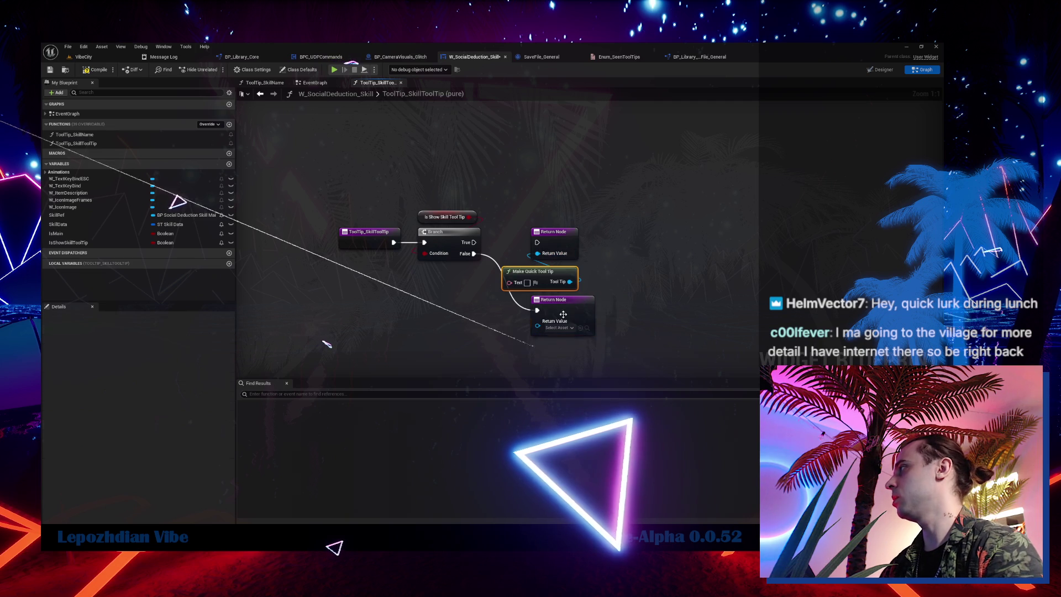
{"action": "left_click_drag", "start_coordinate": [532, 272], "coordinate": [562, 211]}
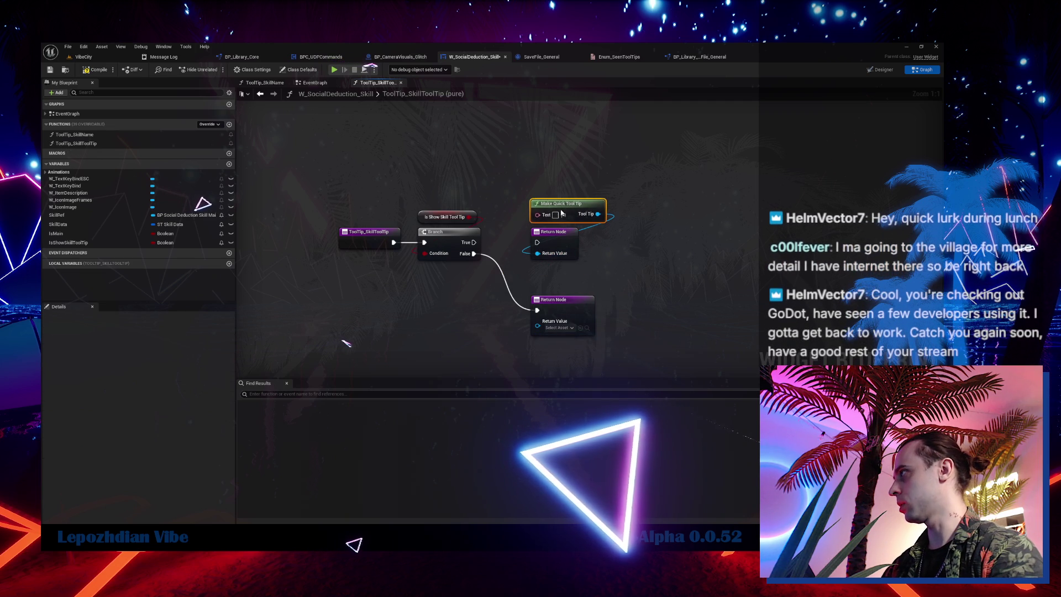
{"action": "left_click_drag", "start_coordinate": [474, 242], "coordinate": [537, 243]}
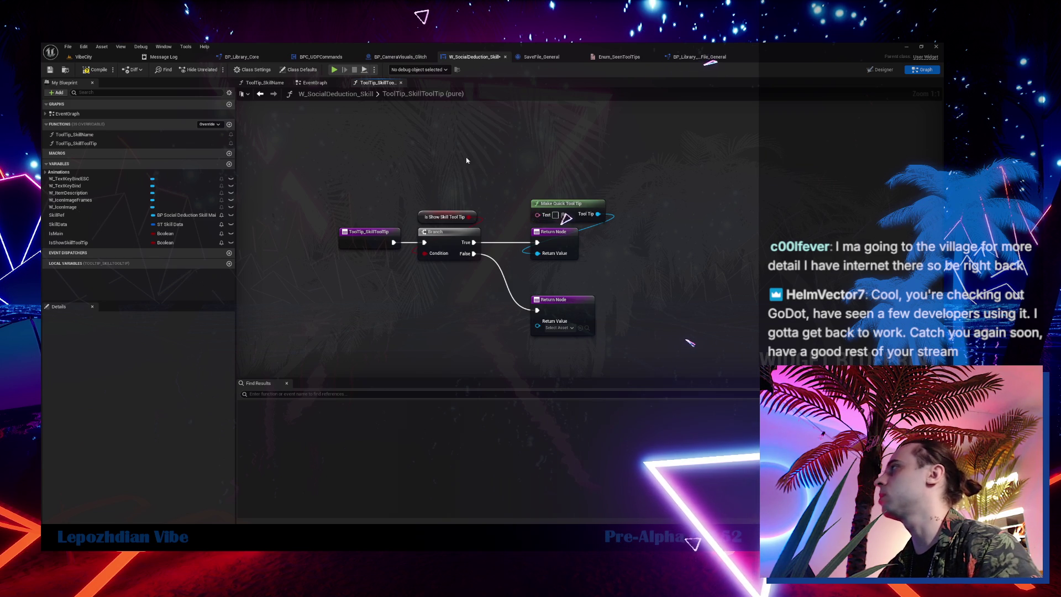
{"action": "double_click", "coordinate": [97, 136]}
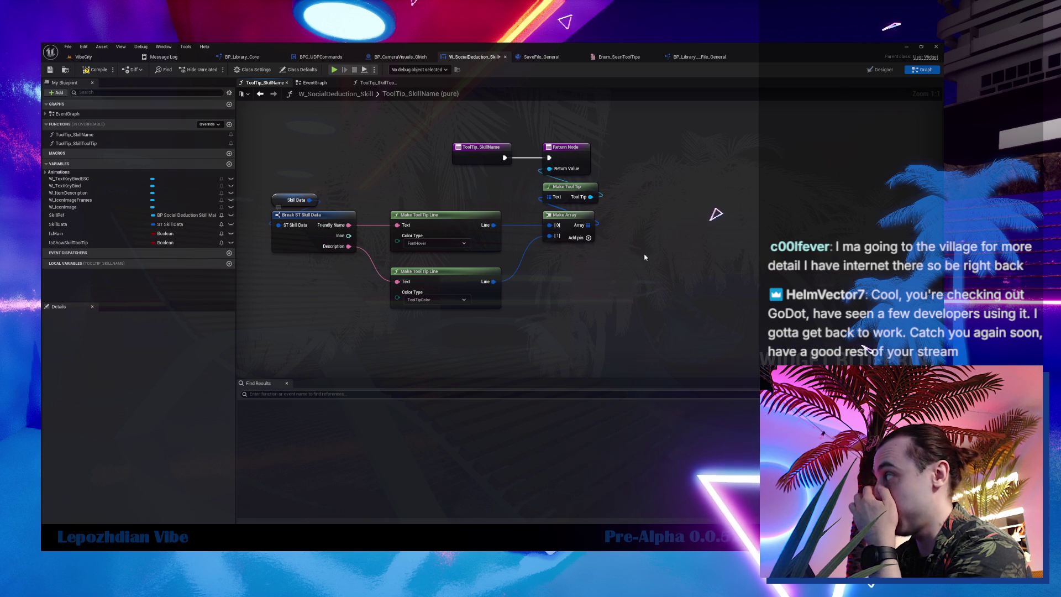
- Feed the return value from a Make Quick Tool Tip whose Text is Friendly Name
{"action": "left_click_drag", "start_coordinate": [550, 169], "coordinate": [640, 313]}
{"action": "type", "text": "make"}
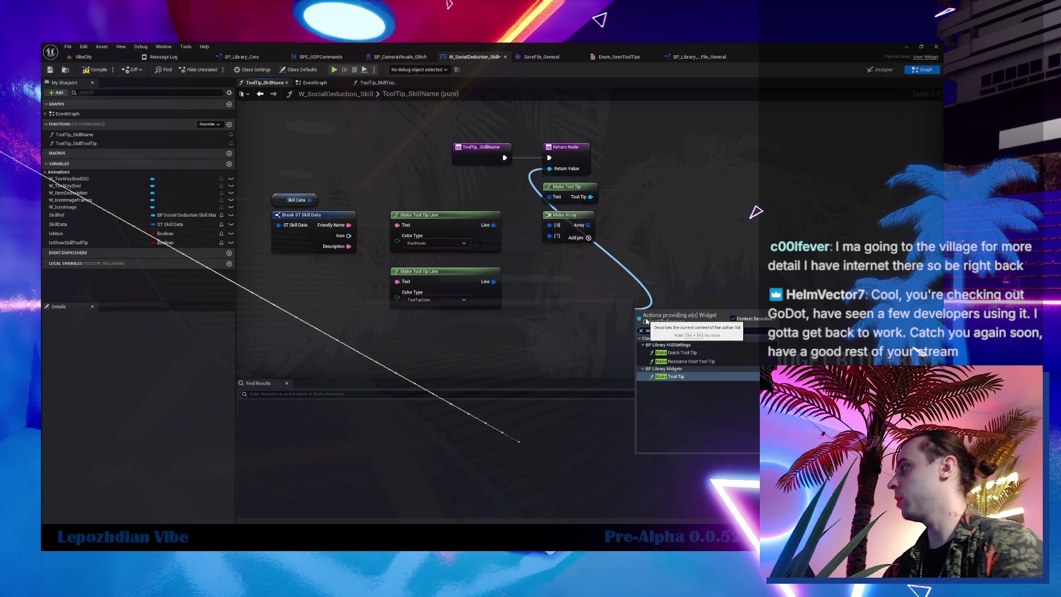
{"action": "left_click", "coordinate": [688, 378]}
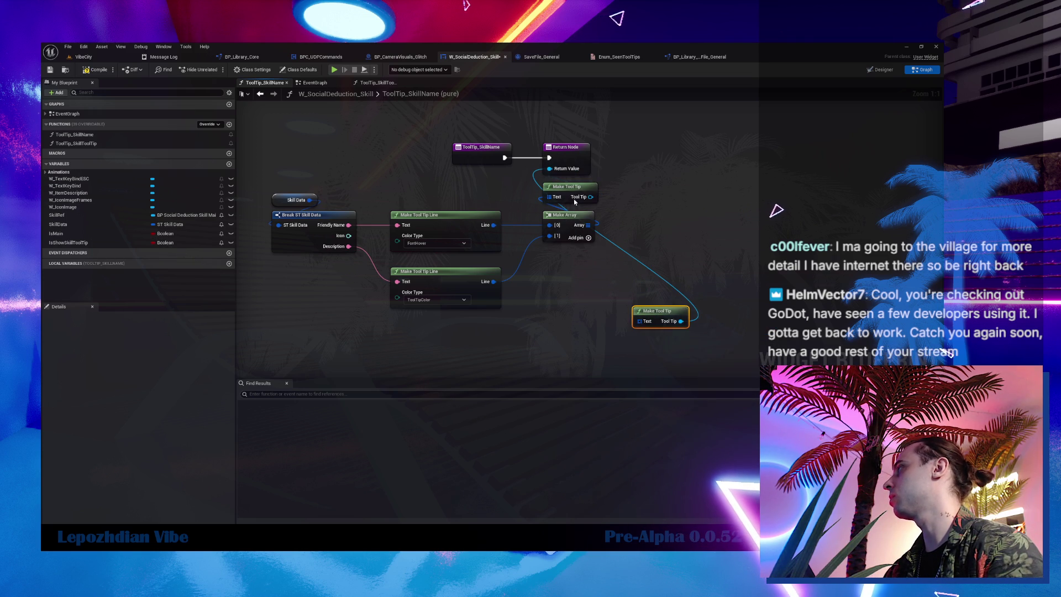
{"action": "left_click_drag", "start_coordinate": [552, 169], "coordinate": [583, 274]}
{"action": "type", "text": "quick"}
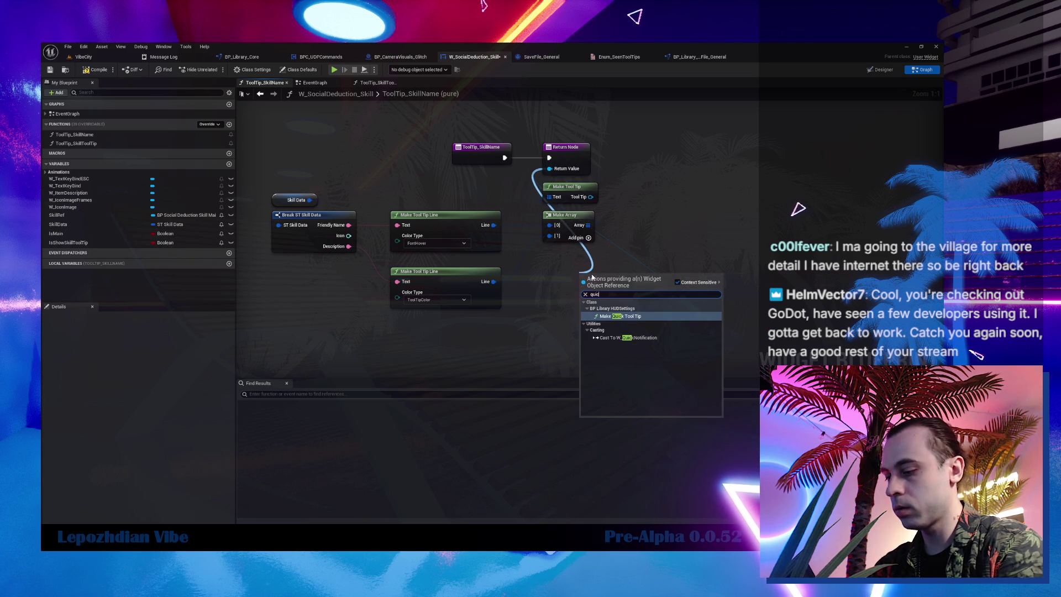
{"action": "key", "text": "Return"}
{"action": "left_click_drag", "start_coordinate": [349, 225], "coordinate": [598, 288]}
- Delete the old Make Tool Tip, Make Array and Tool Tip Line nodes
{"action": "left_click_drag", "start_coordinate": [619, 201], "coordinate": [586, 232]}
{"action": "key", "text": "Delete"}
{"action": "left_click_drag", "start_coordinate": [512, 315], "coordinate": [384, 208]}
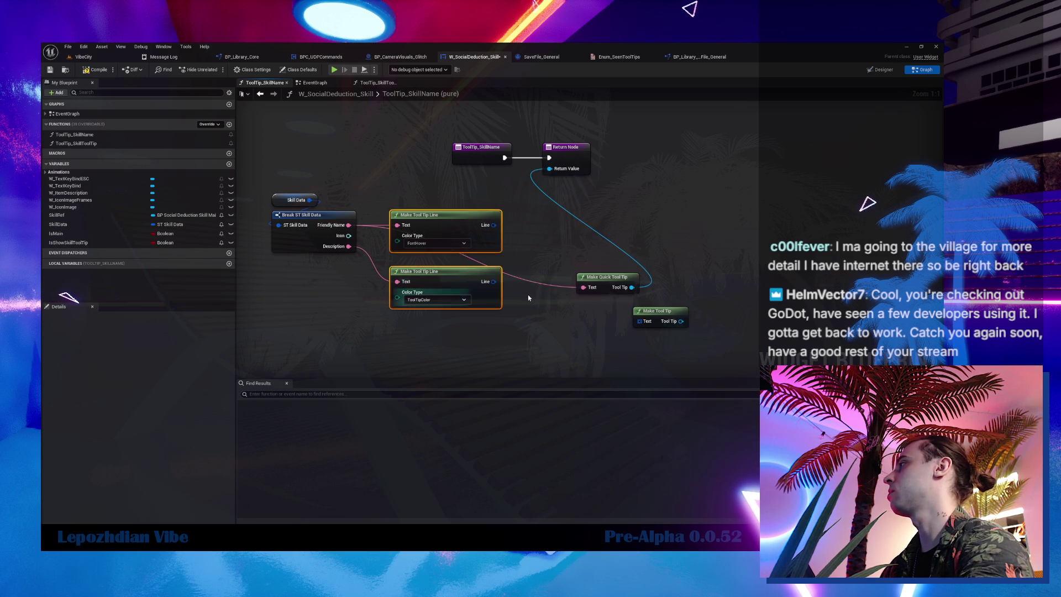
{"action": "key", "text": "Delete"}
{"action": "mouse_move", "coordinate": [605, 282]}
{"action": "left_mouse_down"}
{"action": "mouse_move", "coordinate": [568, 192]}
{"action": "mouse_move", "coordinate": [569, 220]}
{"action": "left_mouse_up"}
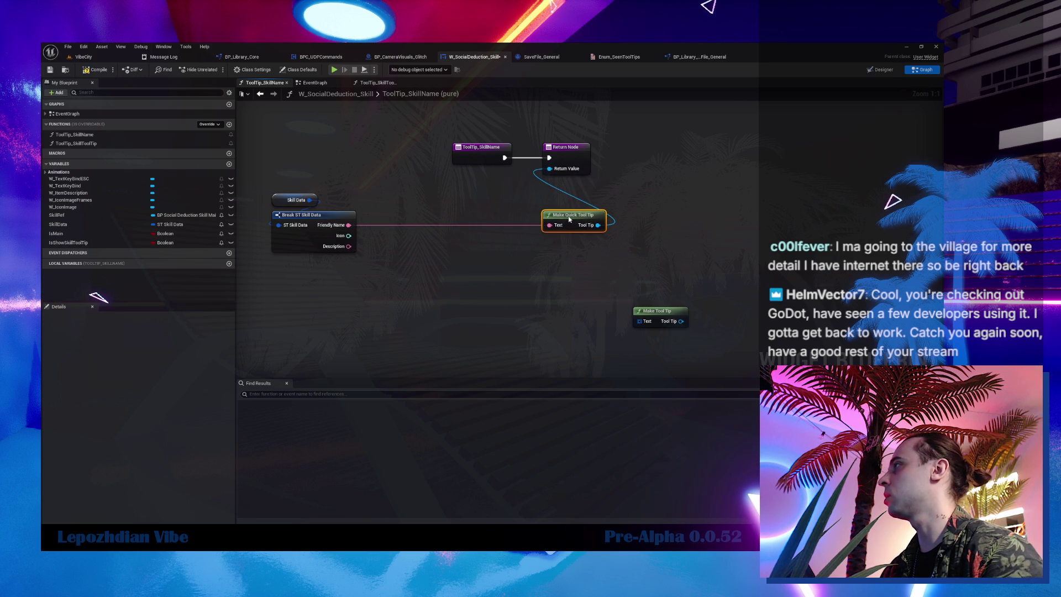
{"action": "left_click", "coordinate": [681, 324]}
{"action": "key", "text": "Delete"}
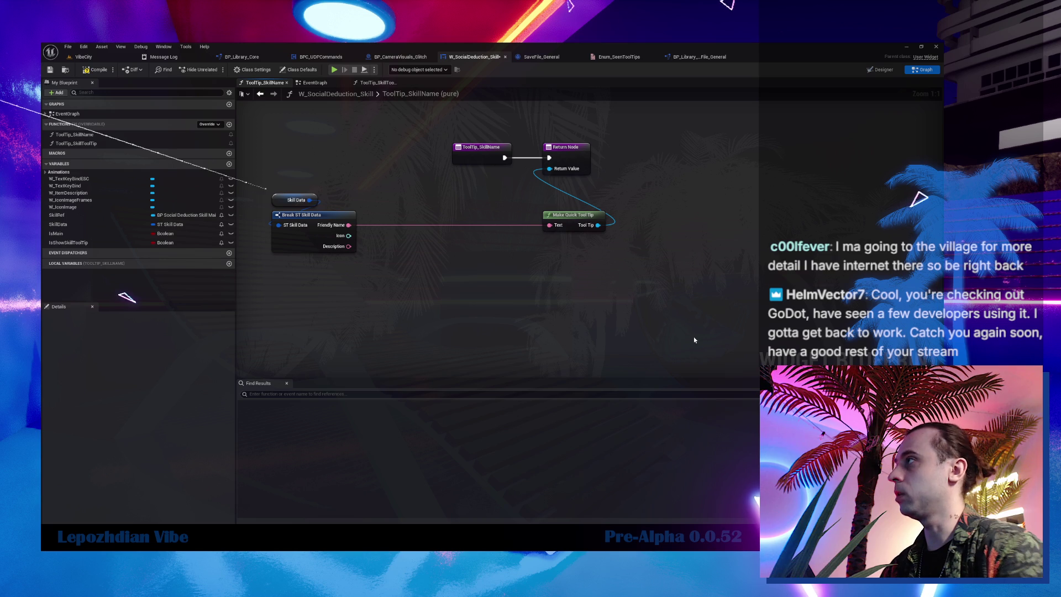
- Arrange the skill data nodes beside the quick tooltip and select the three nodes for copying
{"action": "left_click_drag", "start_coordinate": [382, 257], "coordinate": [263, 188]}
{"action": "left_click_drag", "start_coordinate": [308, 243], "coordinate": [488, 231]}
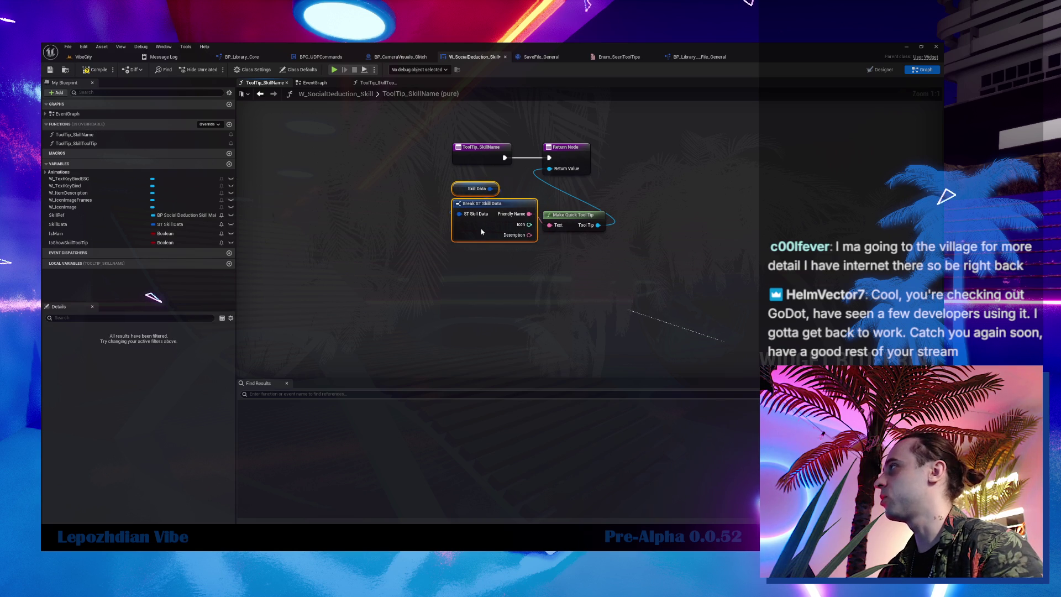
{"action": "left_click_drag", "start_coordinate": [591, 220], "coordinate": [592, 209]}
{"action": "left_click_drag", "start_coordinate": [616, 244], "coordinate": [446, 190]}
{"action": "double_click", "coordinate": [101, 143]}
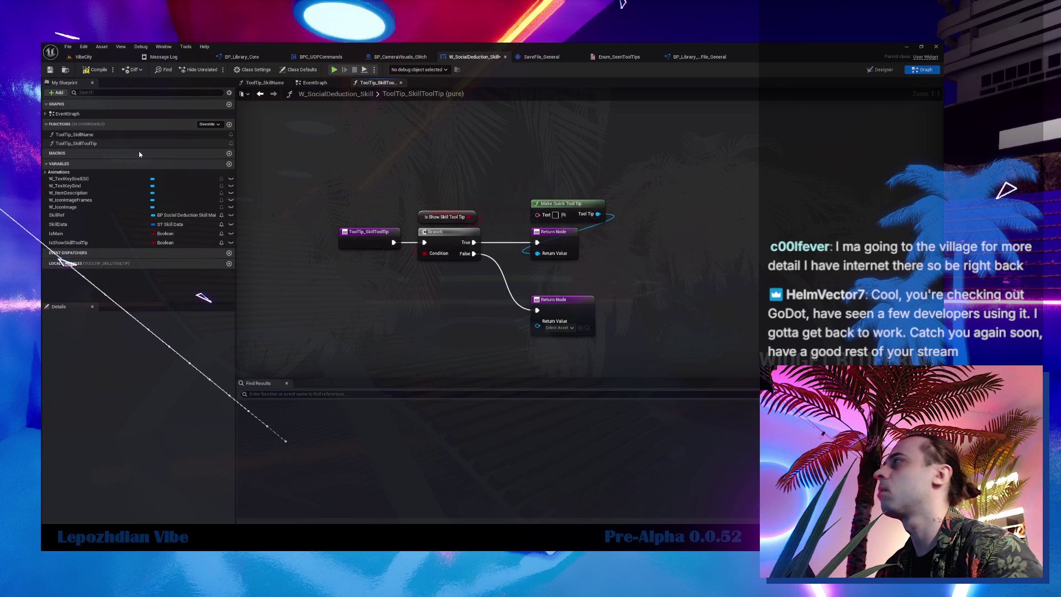
- Paste the copied nodes, feed Description into the quick tooltip's Text, delete the duplicate and tidy the layout
{"action": "key", "text": "ctrl+v"}
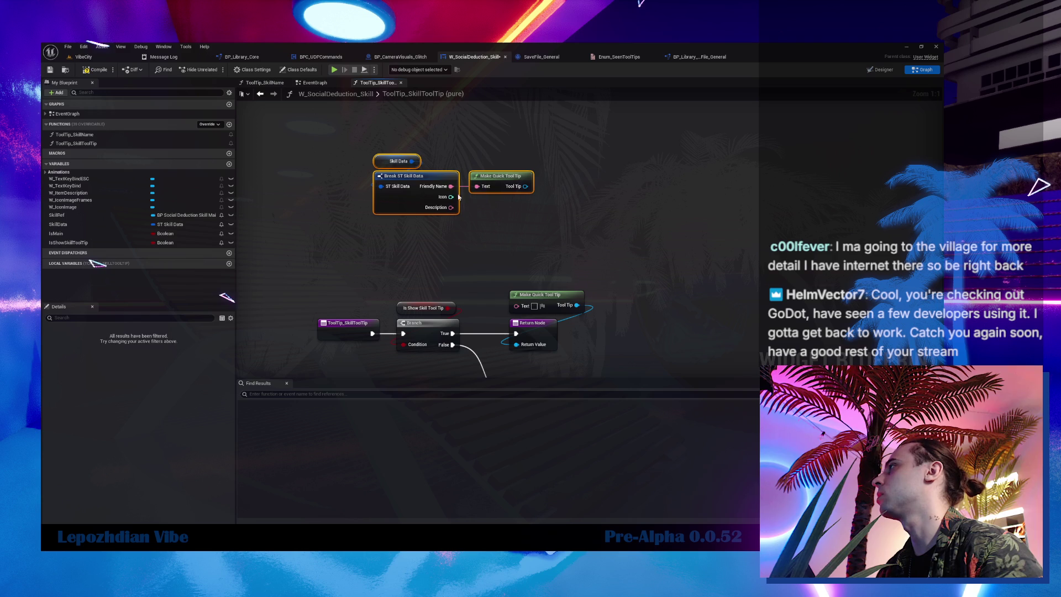
{"action": "mouse_move", "coordinate": [452, 208]}
{"action": "left_mouse_down"}
{"action": "mouse_move", "coordinate": [477, 186]}
{"action": "mouse_move", "coordinate": [548, 292]}
{"action": "mouse_move", "coordinate": [516, 344]}
{"action": "left_mouse_up"}
{"action": "left_click", "coordinate": [575, 295]}
{"action": "key", "text": "Delete"}
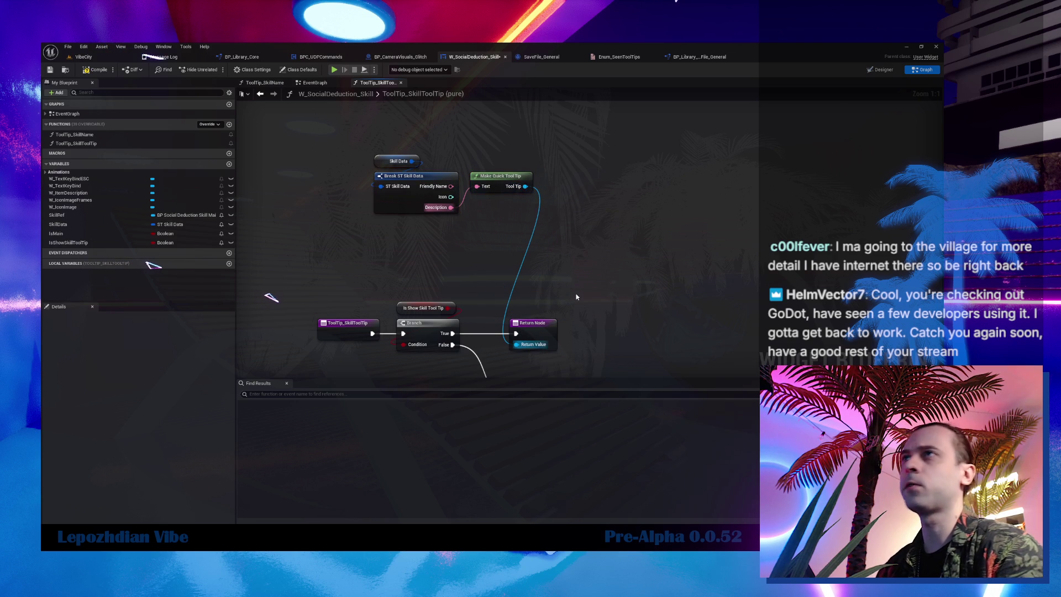
{"action": "mouse_move", "coordinate": [500, 186]}
{"action": "left_mouse_down"}
{"action": "mouse_move", "coordinate": [533, 296]}
{"action": "mouse_move", "coordinate": [521, 191]}
{"action": "mouse_move", "coordinate": [528, 200]}
{"action": "left_mouse_up"}
{"action": "mouse_move", "coordinate": [362, 148]}
{"action": "left_mouse_down"}
{"action": "mouse_move", "coordinate": [572, 221]}
{"action": "mouse_move", "coordinate": [557, 278]}
{"action": "left_mouse_up"}
{"action": "left_click", "coordinate": [543, 369]}
{"action": "left_click_drag", "start_coordinate": [544, 326], "coordinate": [641, 326]}
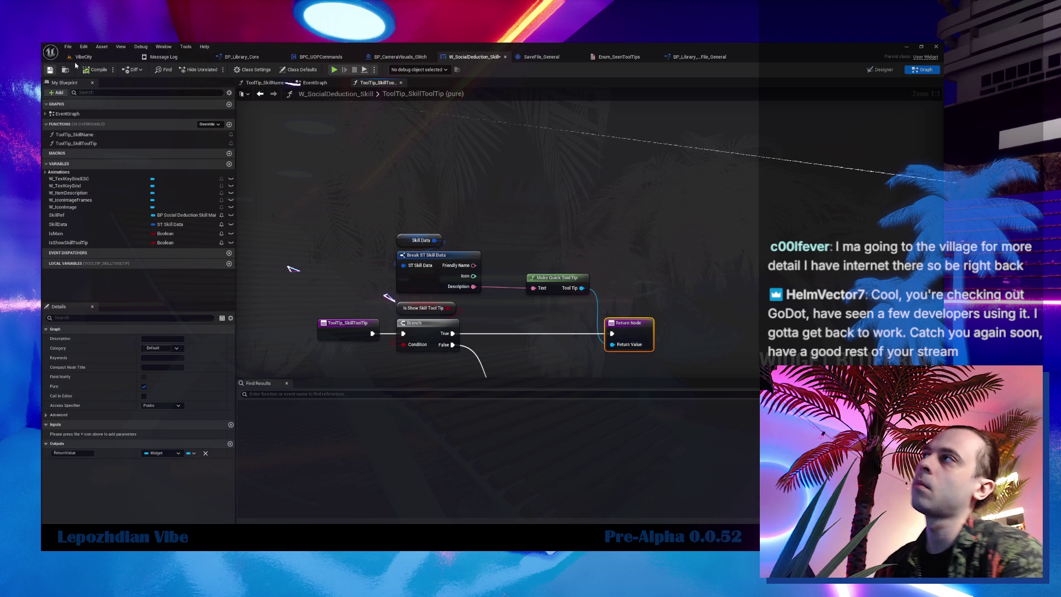
{"action": "left_click", "coordinate": [84, 56]}
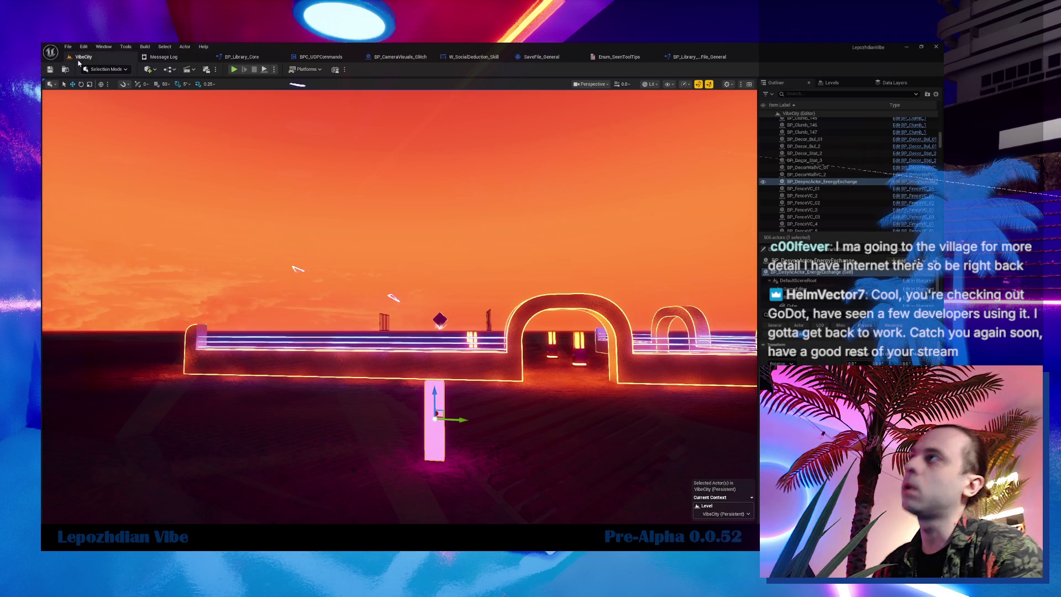
- Play the VibeCity level to check the skill tooltips, then head back toward W_SocialDeduction_Skill
{"action": "left_click", "coordinate": [234, 70]}
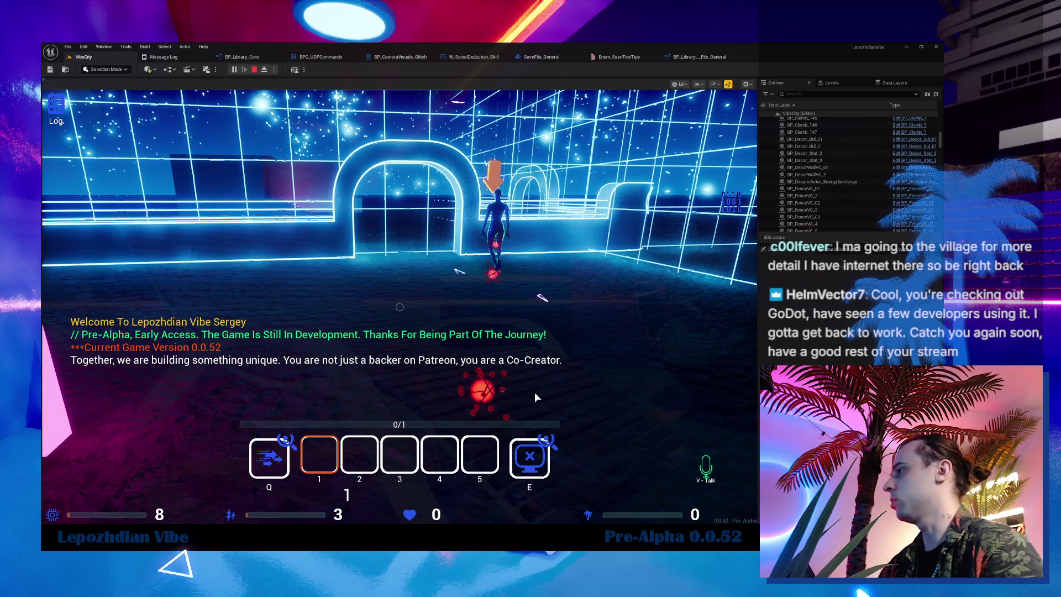
{"action": "key", "text": "Escape"}
{"action": "left_click", "coordinate": [719, 56]}
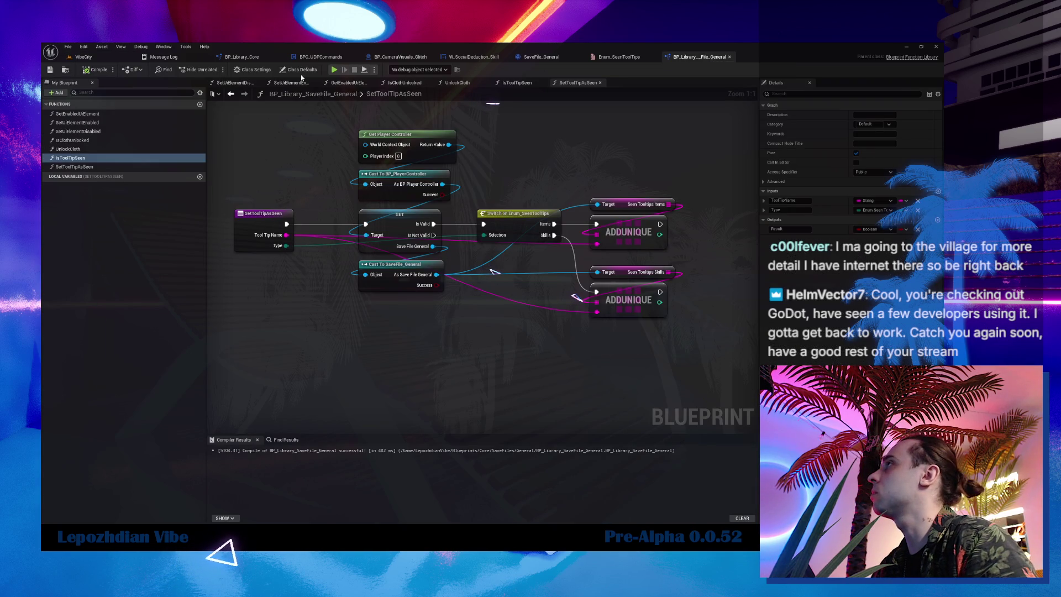
{"action": "left_click", "coordinate": [407, 57]}
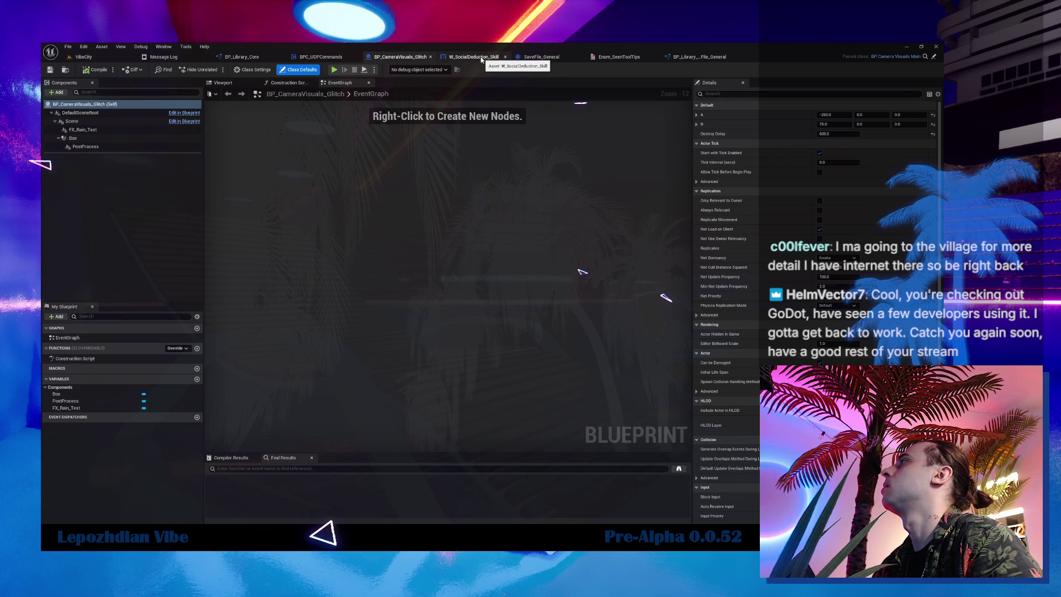
{"action": "left_click", "coordinate": [474, 57]}
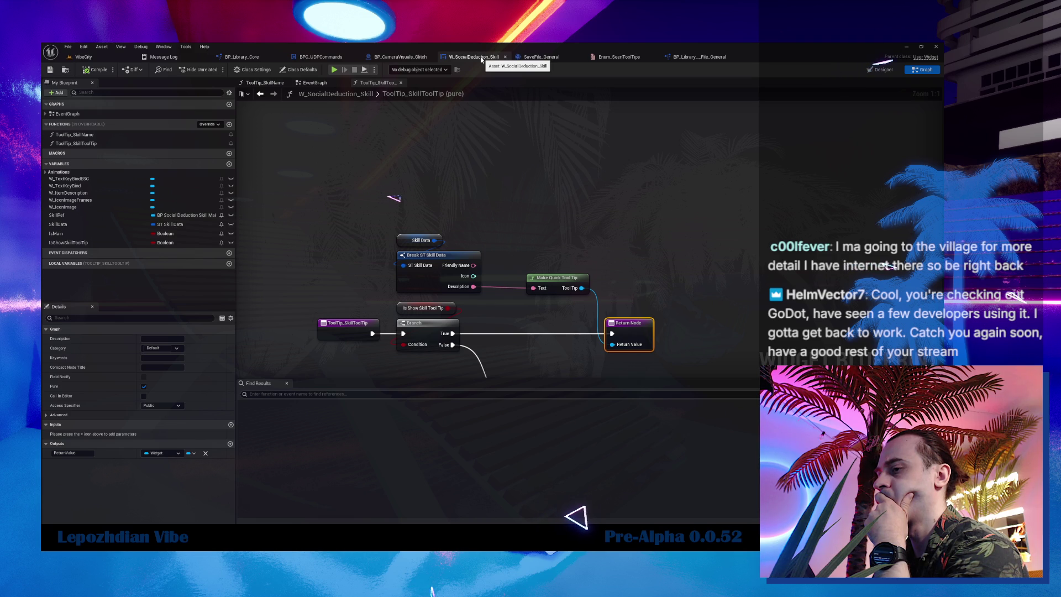
- Find all references to SkillData in the EventGraph and browse to DT_SkillData from Break ST Skill Data
{"action": "double_click", "coordinate": [439, 95]}
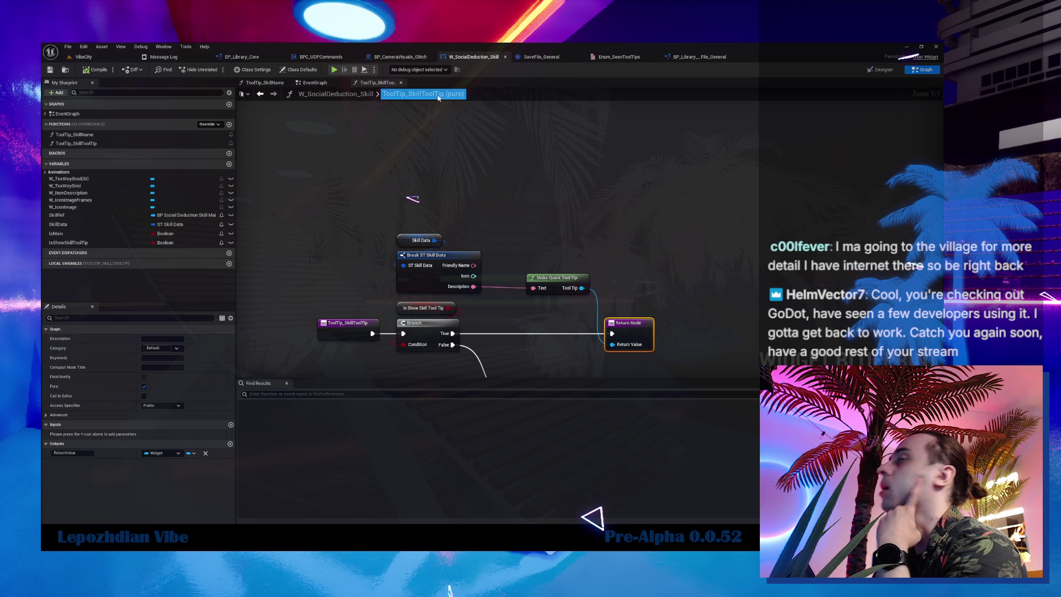
{"action": "key", "text": "Escape"}
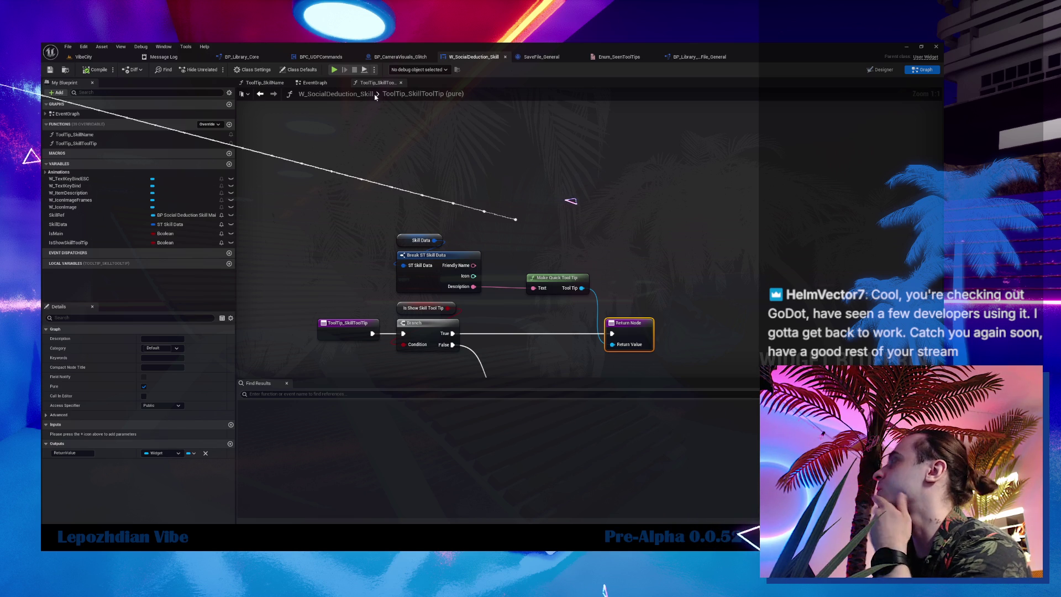
{"action": "left_click_drag", "start_coordinate": [485, 165], "coordinate": [434, 158]}
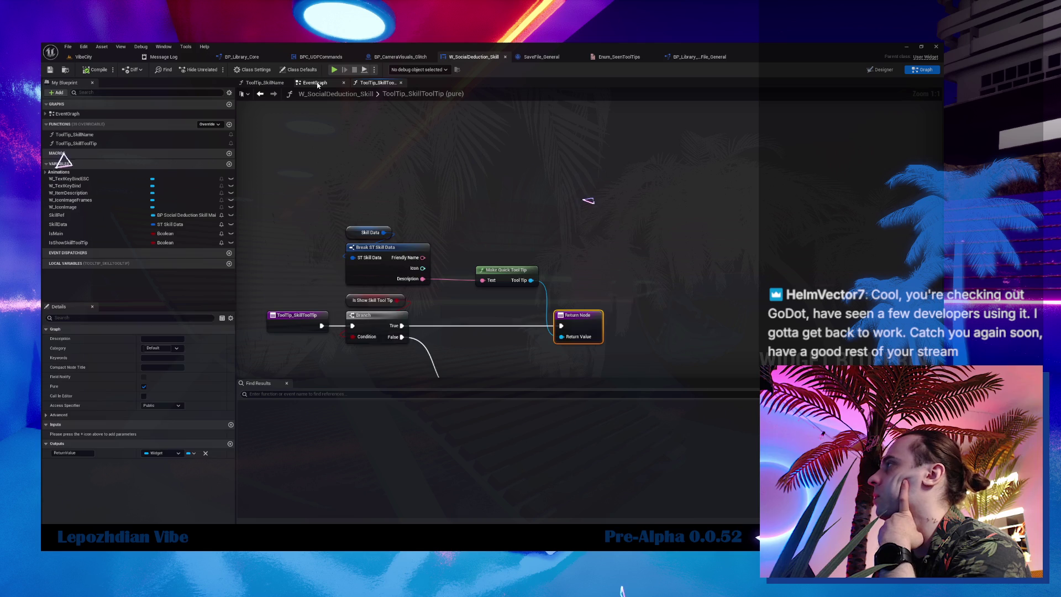
{"action": "left_click", "coordinate": [318, 85]}
{"action": "left_click", "coordinate": [47, 226]}
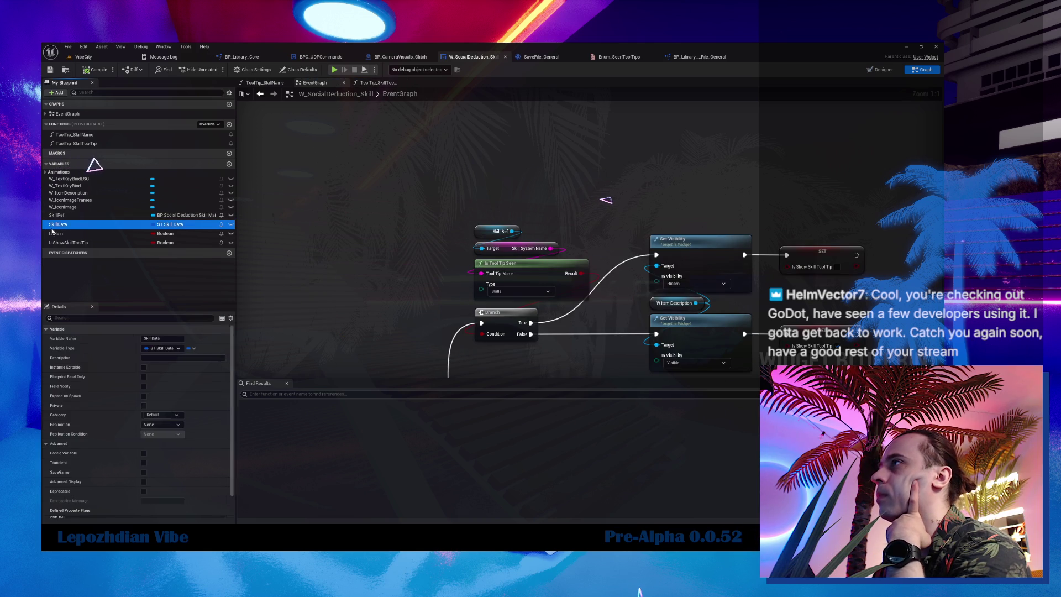
{"action": "right_click", "coordinate": [55, 225]}
{"action": "left_click", "coordinate": [158, 251]}
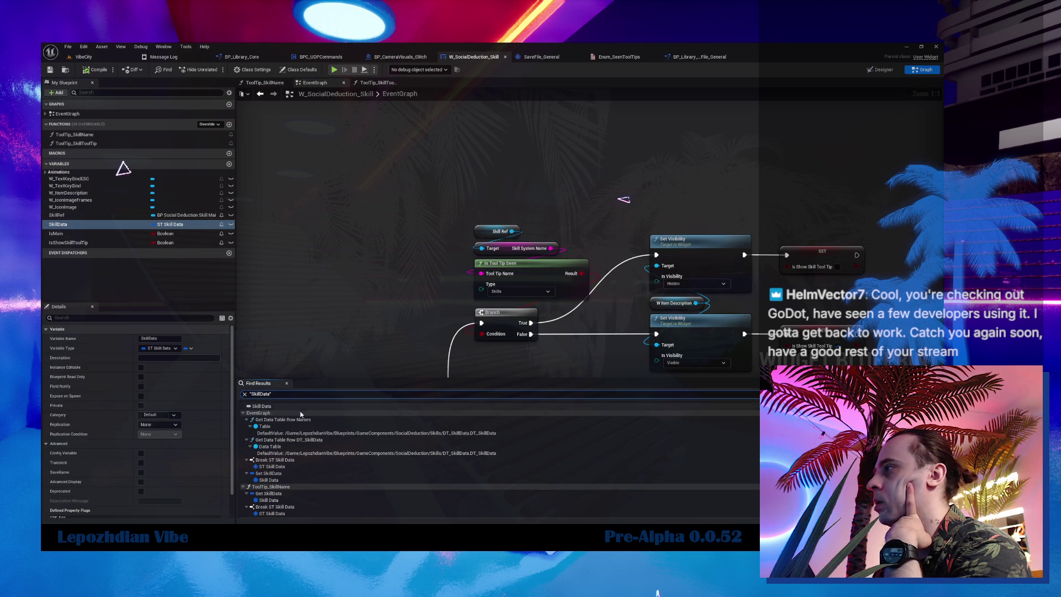
{"action": "left_click", "coordinate": [272, 467]}
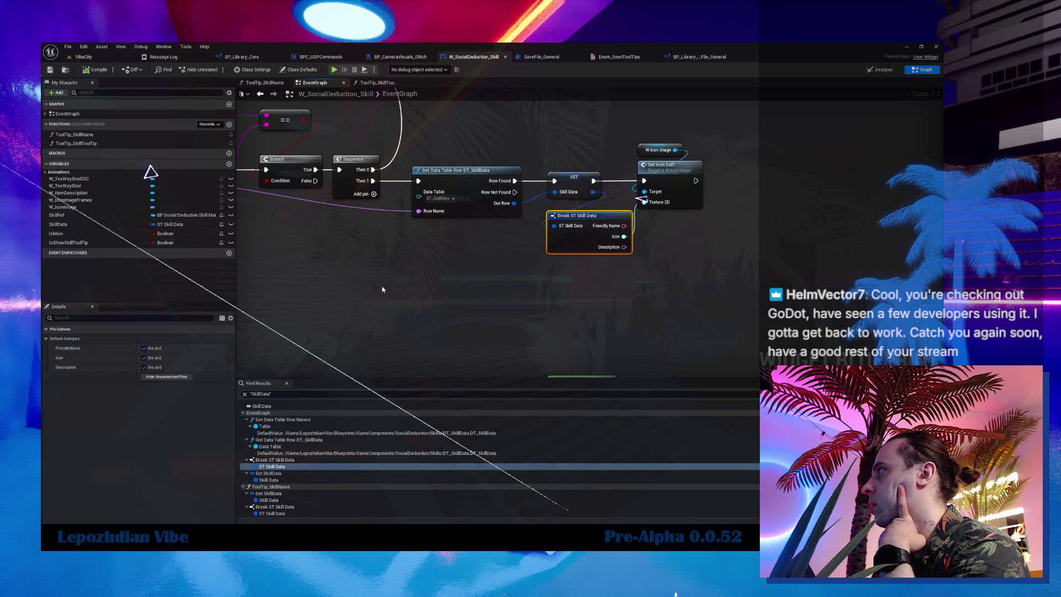
{"action": "left_click", "coordinate": [468, 200]}
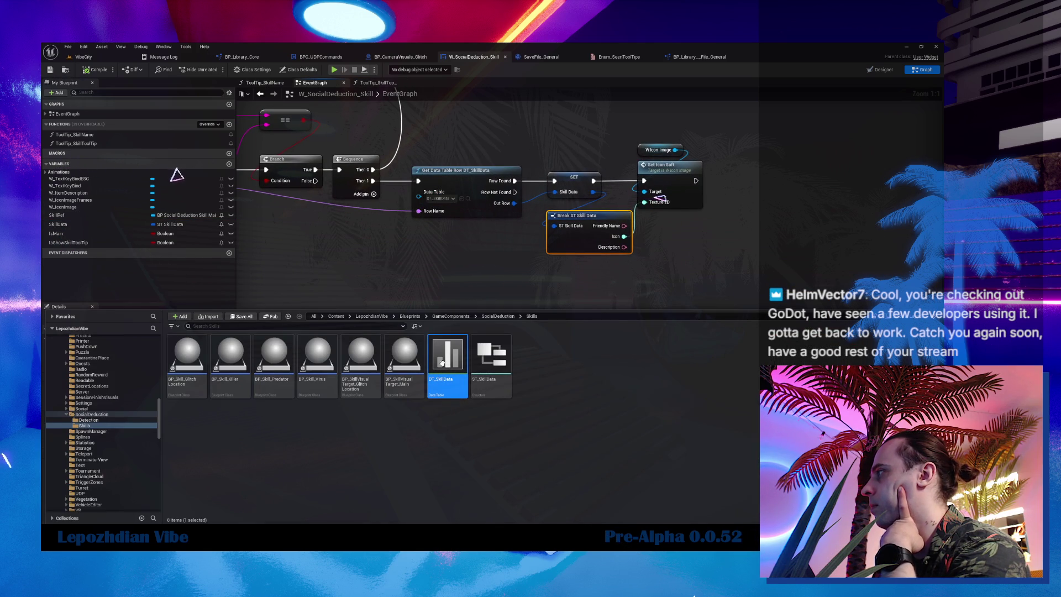
- Inspect DT_SkillData's GlitchLocation row and widen the FriendlyName column
{"action": "double_click", "coordinate": [442, 363]}
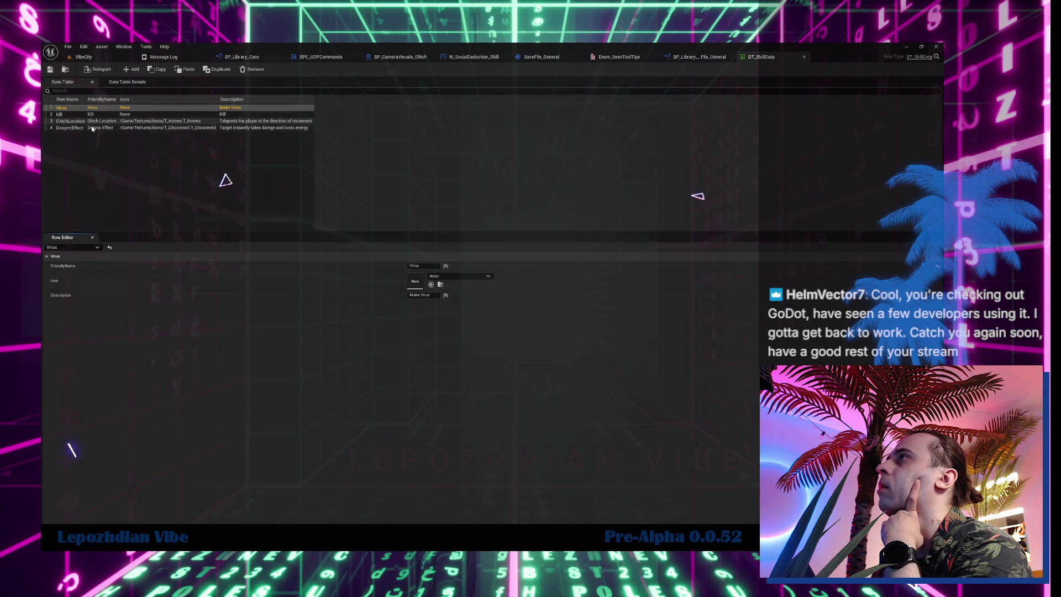
{"action": "left_click", "coordinate": [85, 121]}
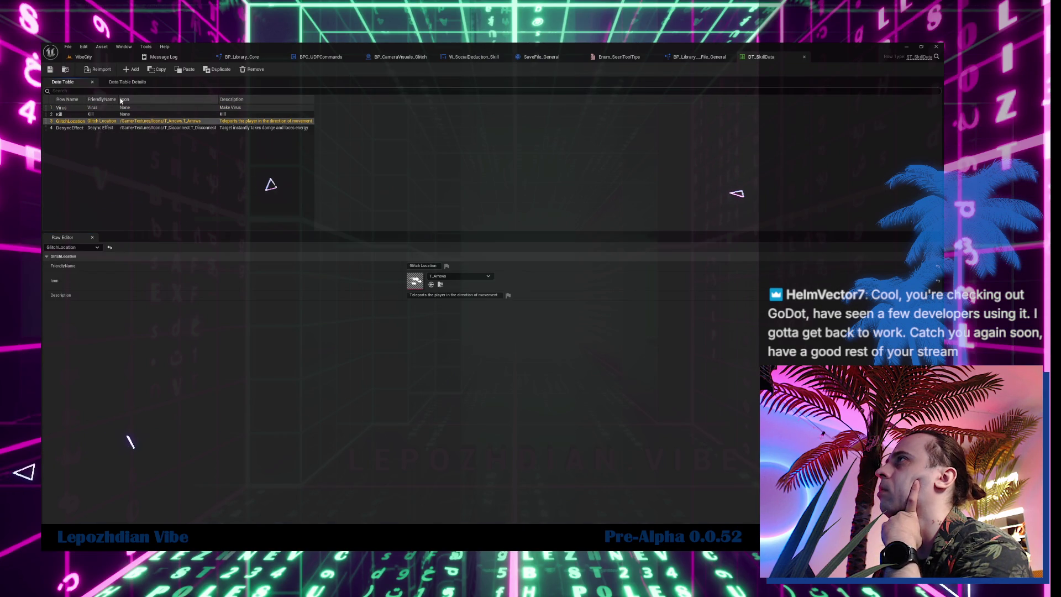
{"action": "left_click_drag", "start_coordinate": [119, 100], "coordinate": [198, 100]}
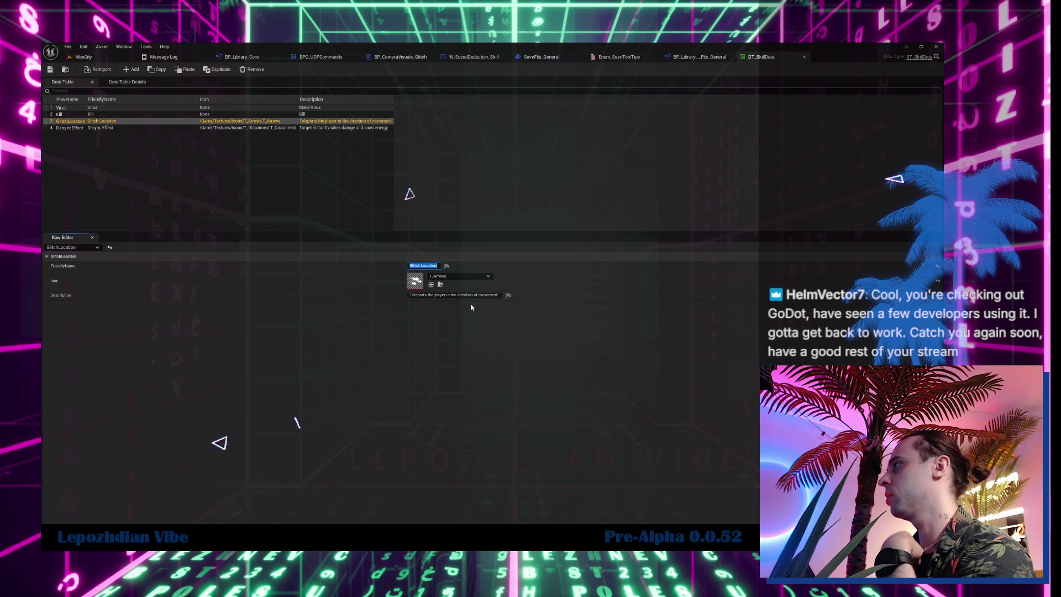
{"action": "left_click", "coordinate": [699, 57]}
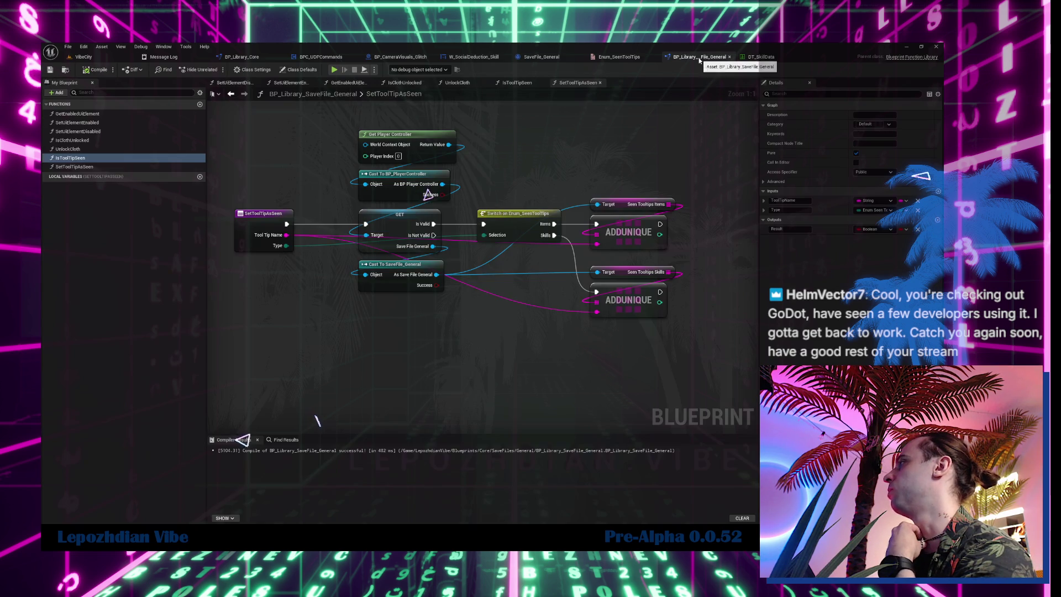
- Review the W_SocialDeduction_Skill event graph around Set SkillData, then check the ToolTip_SkillToolTip function
{"action": "left_click", "coordinate": [540, 57]}
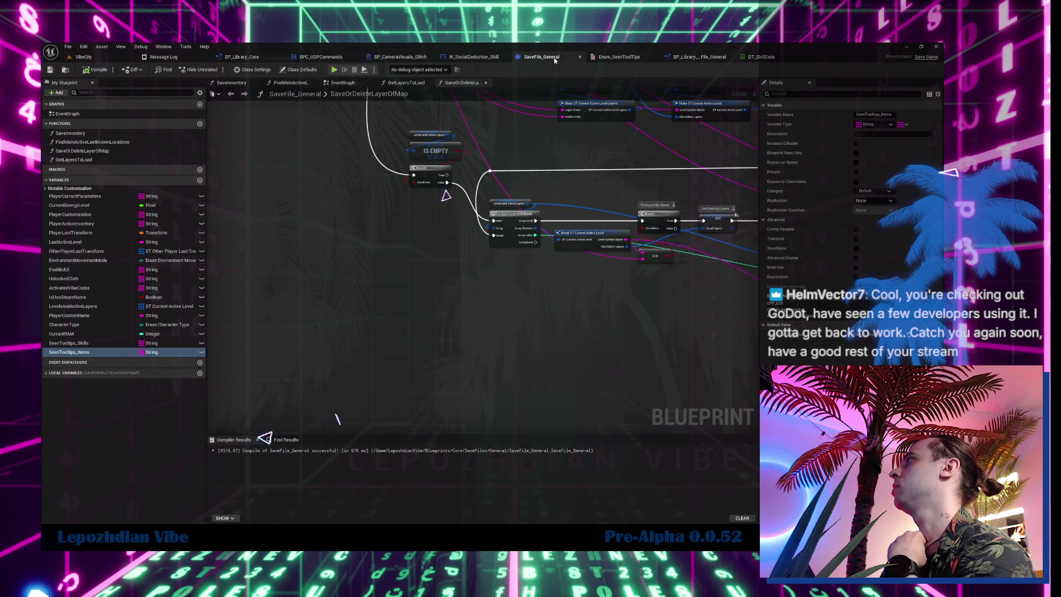
{"action": "left_click", "coordinate": [471, 57]}
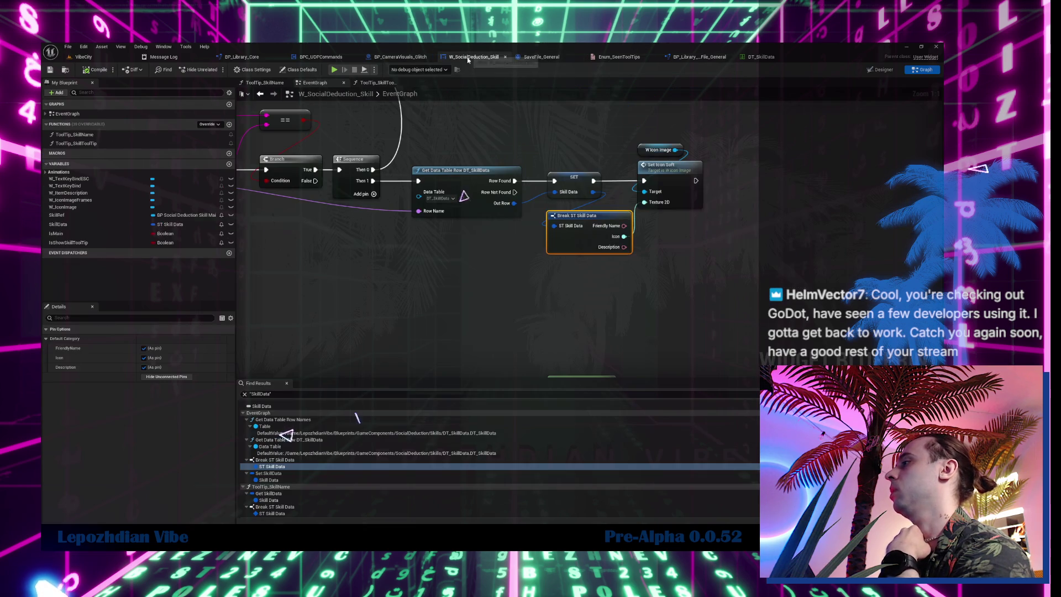
{"action": "left_click", "coordinate": [291, 473]}
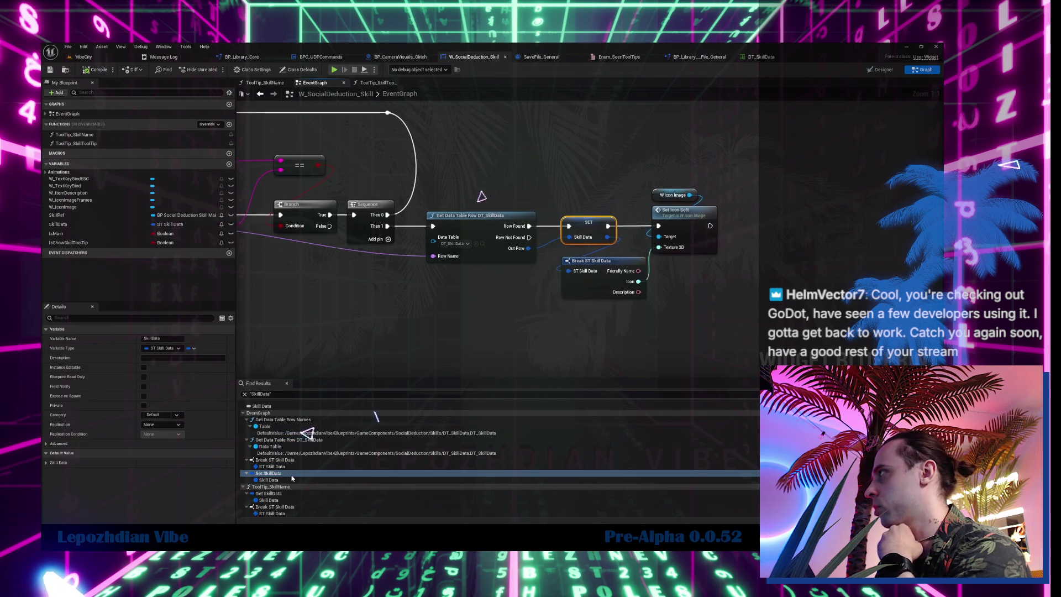
{"action": "scroll", "coordinate": [446, 341], "scroll_direction": "down", "scroll_amount": 4}
{"action": "mouse_move", "coordinate": [453, 330]}
{"action": "left_mouse_down"}
{"action": "mouse_move", "coordinate": [740, 291]}
{"action": "mouse_move", "coordinate": [675, 301]}
{"action": "left_mouse_up"}
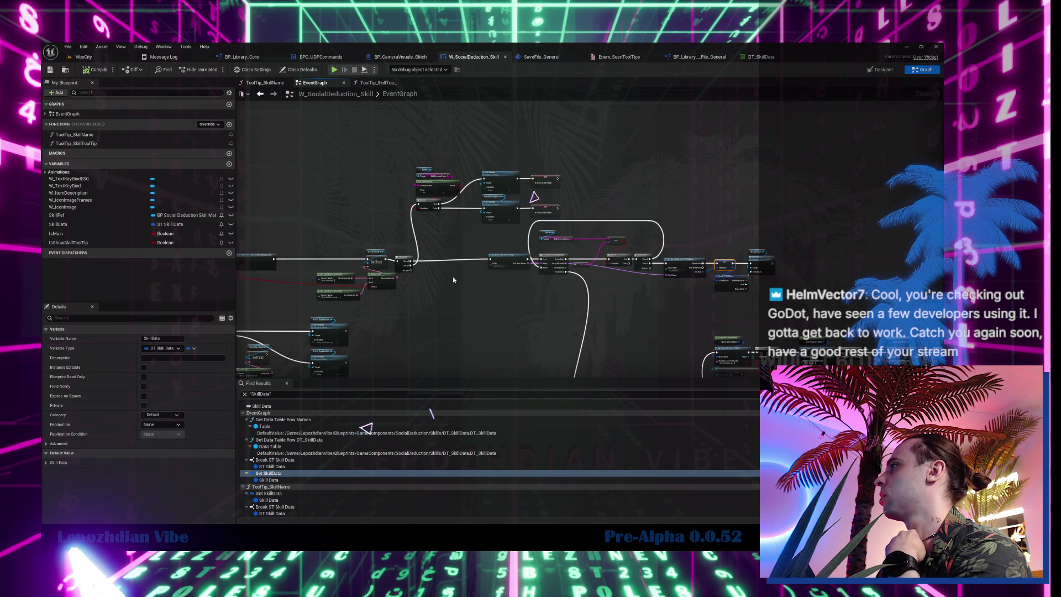
{"action": "scroll", "coordinate": [453, 279], "scroll_direction": "up", "scroll_amount": 2}
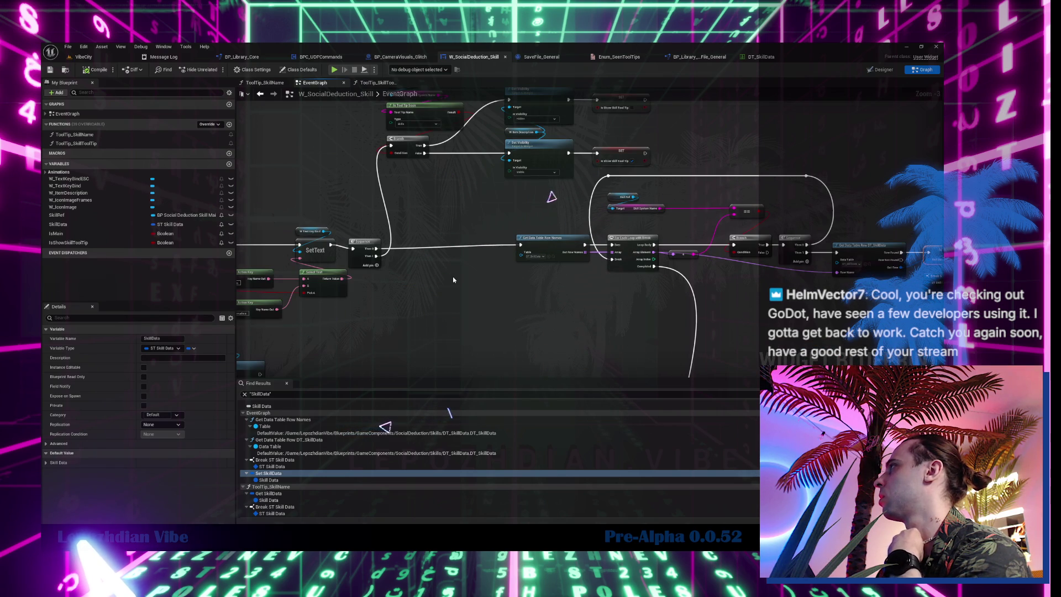
{"action": "mouse_move", "coordinate": [452, 279]}
{"action": "left_mouse_down"}
{"action": "mouse_move", "coordinate": [205, 290]}
{"action": "mouse_move", "coordinate": [173, 272]}
{"action": "left_mouse_up"}
{"action": "scroll", "coordinate": [565, 249], "scroll_direction": "up", "scroll_amount": 1}
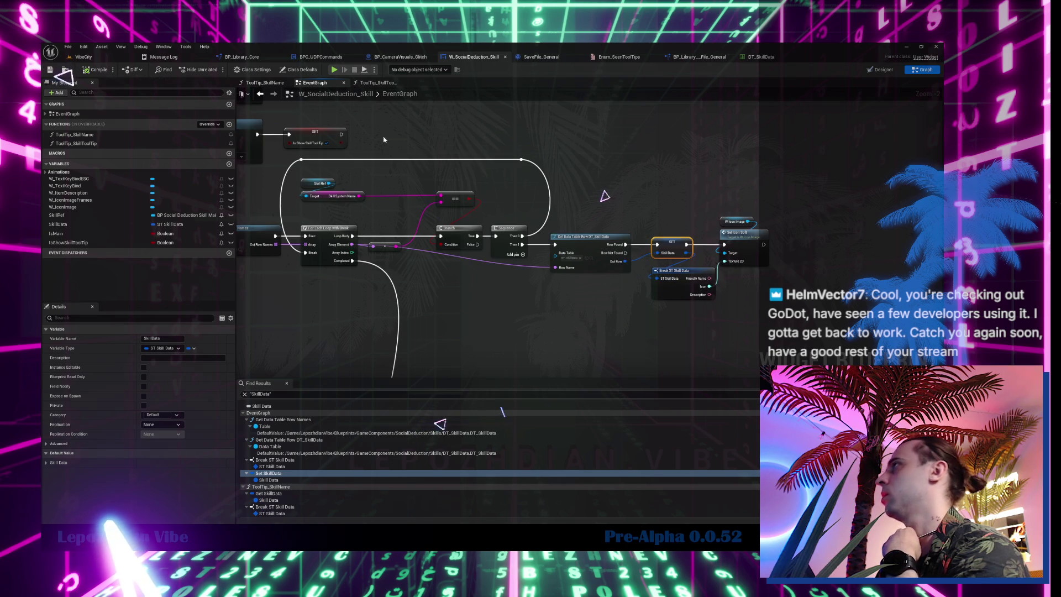
{"action": "left_click", "coordinate": [374, 83]}
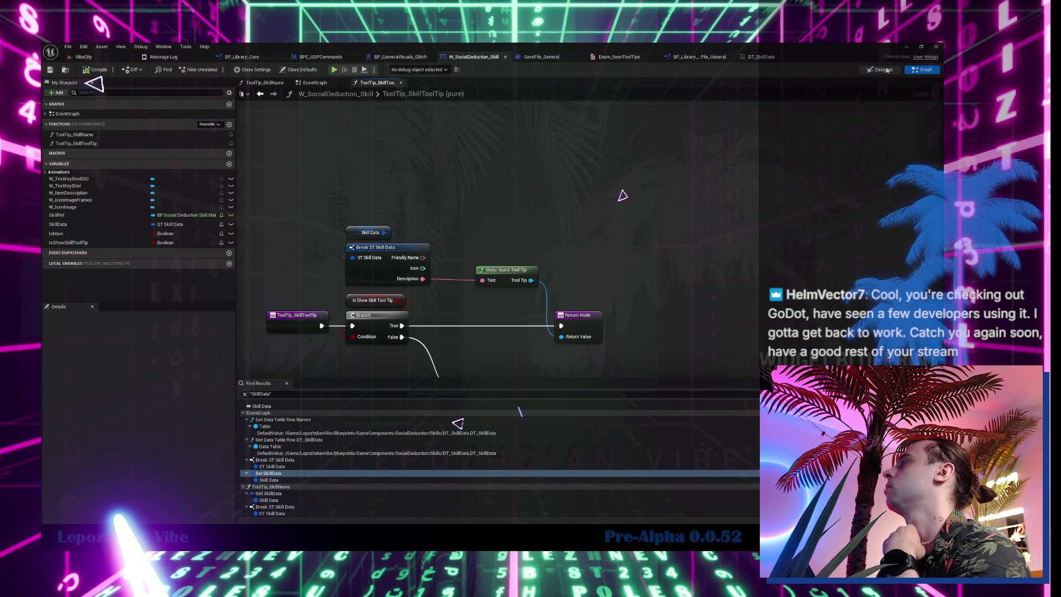
{"action": "key", "text": "ctrl+shift+d"}
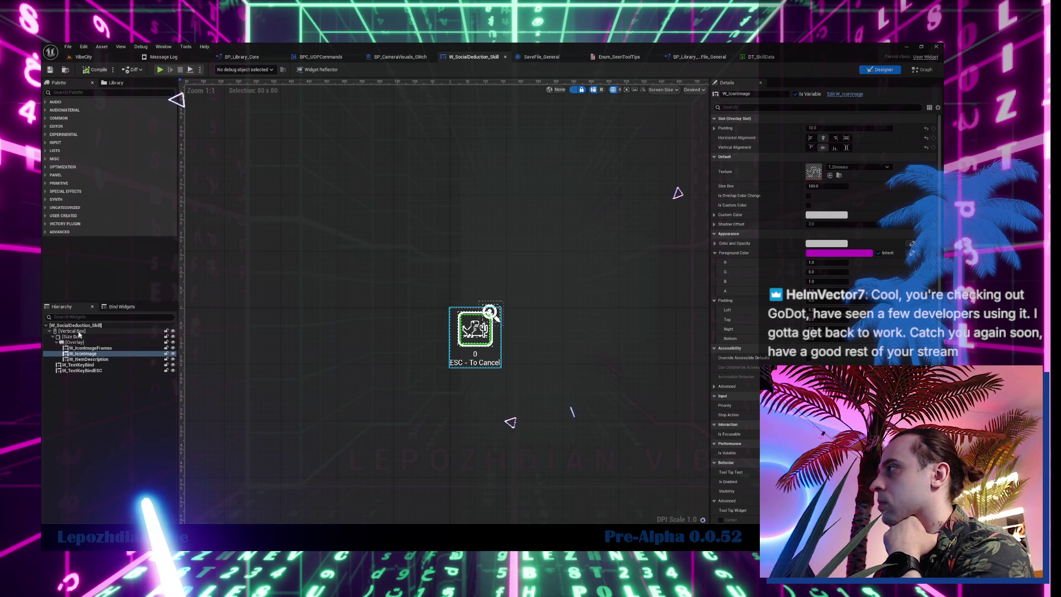
- Select W_ItemDescription, W_IconImageFrames and W_IconImage, and change W_IconImage's Behavior tooltip setting
{"action": "scroll", "coordinate": [491, 328], "scroll_direction": "up", "scroll_amount": 7}
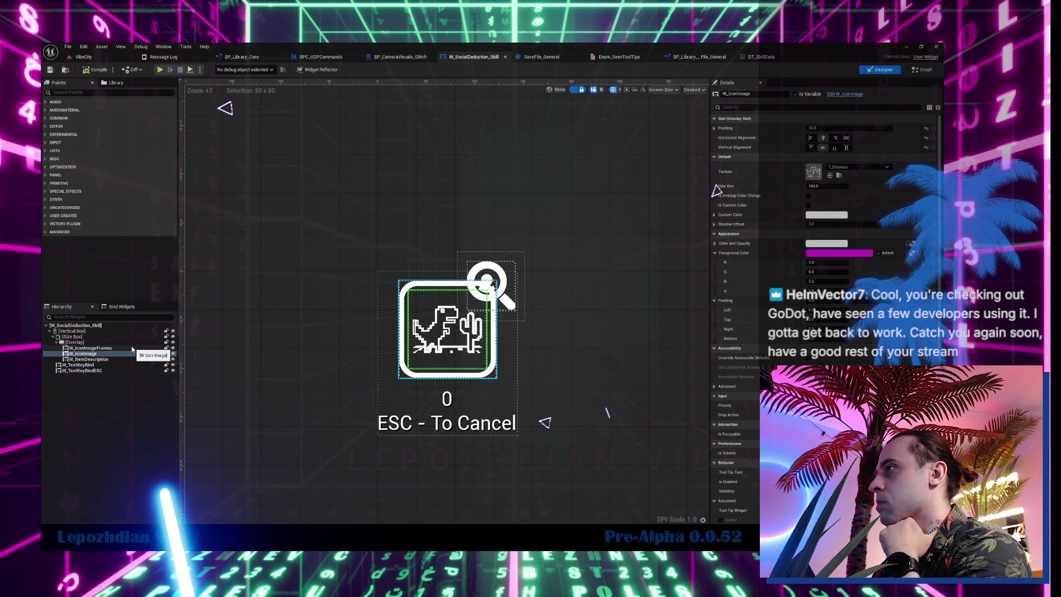
{"action": "left_click", "coordinate": [121, 360]}
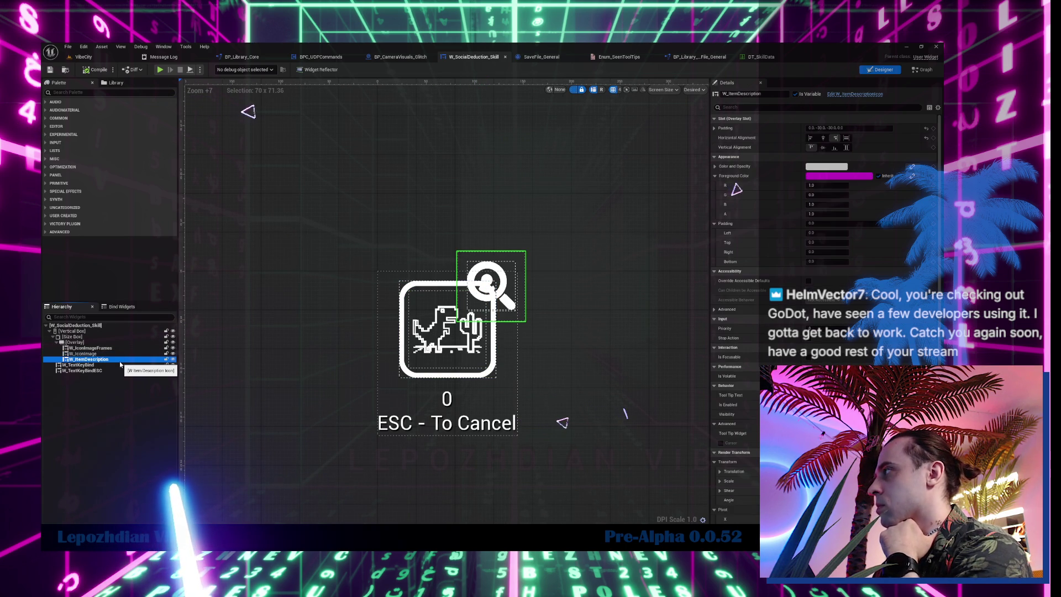
{"action": "left_click", "coordinate": [105, 349]}
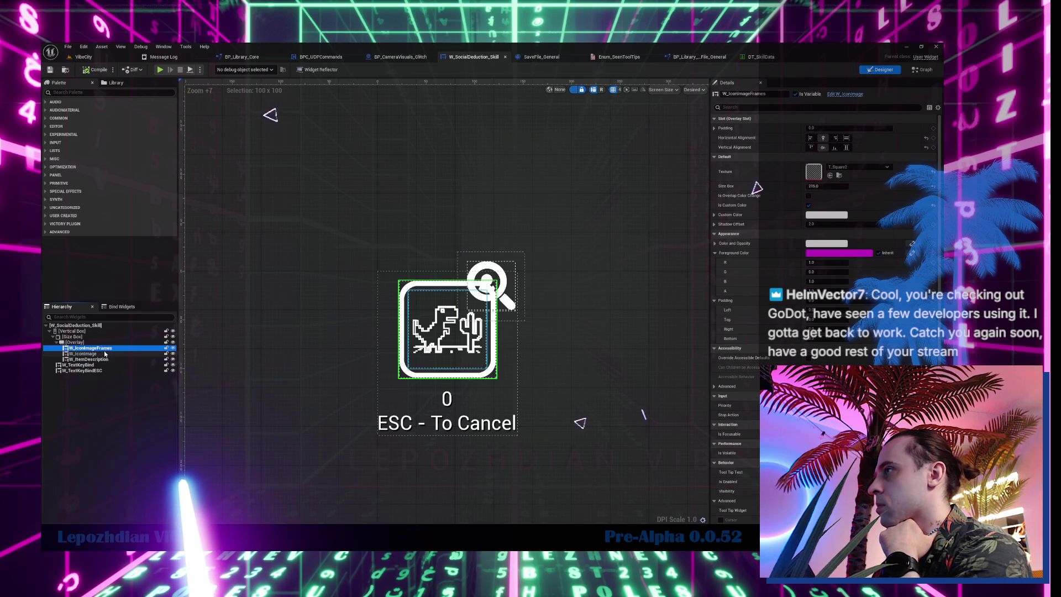
{"action": "left_click", "coordinate": [101, 354]}
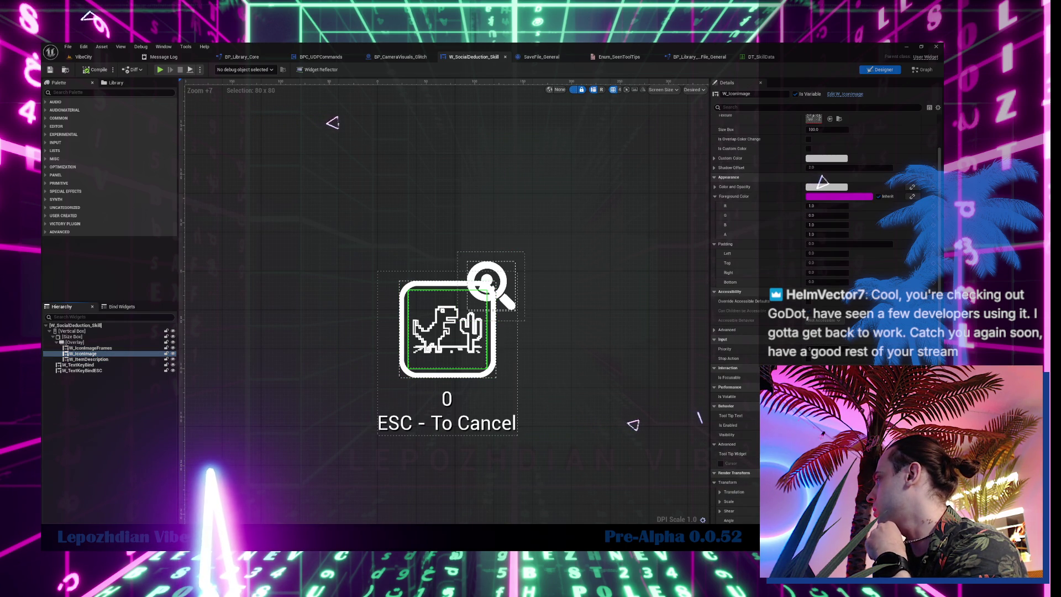
{"action": "left_click", "coordinate": [728, 420]}
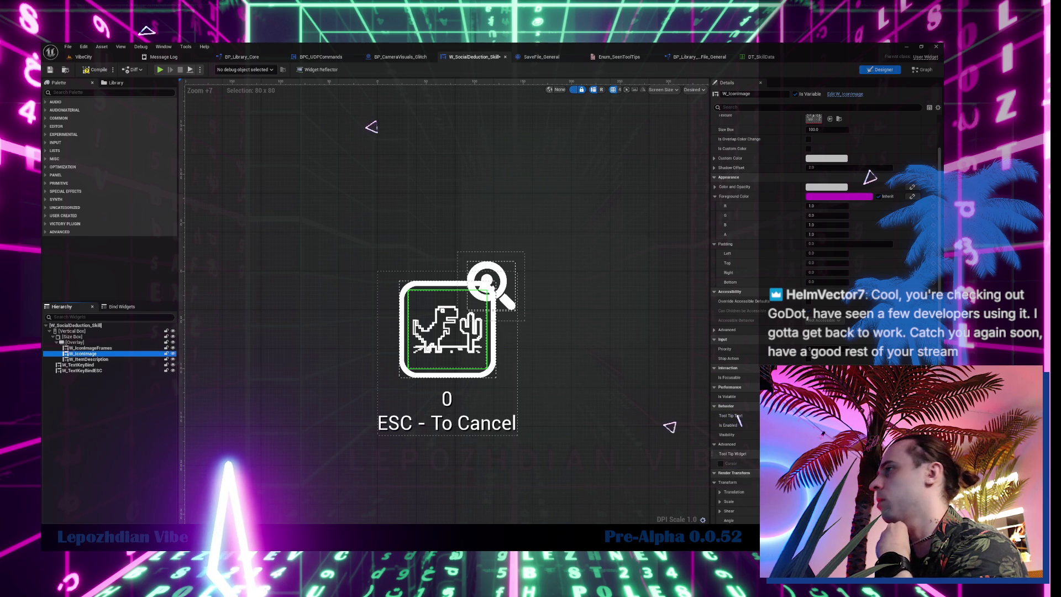
{"action": "left_click", "coordinate": [727, 430]}
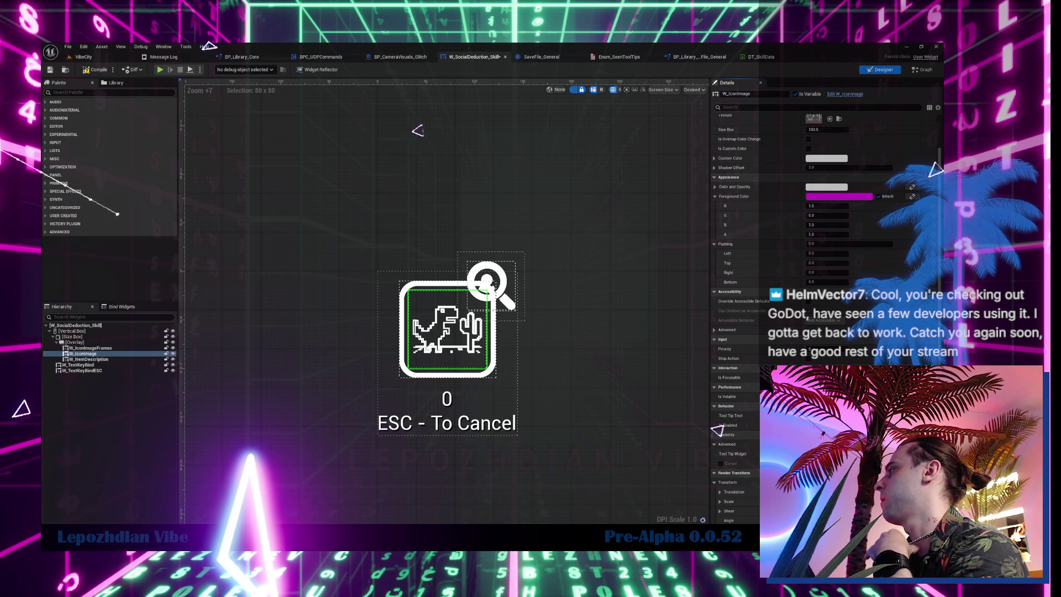
- Compile the skill widget, play-test VibeCity, then return to W_SocialDeduction_Skill and select the icon's Overlay
{"action": "left_click", "coordinate": [95, 69]}
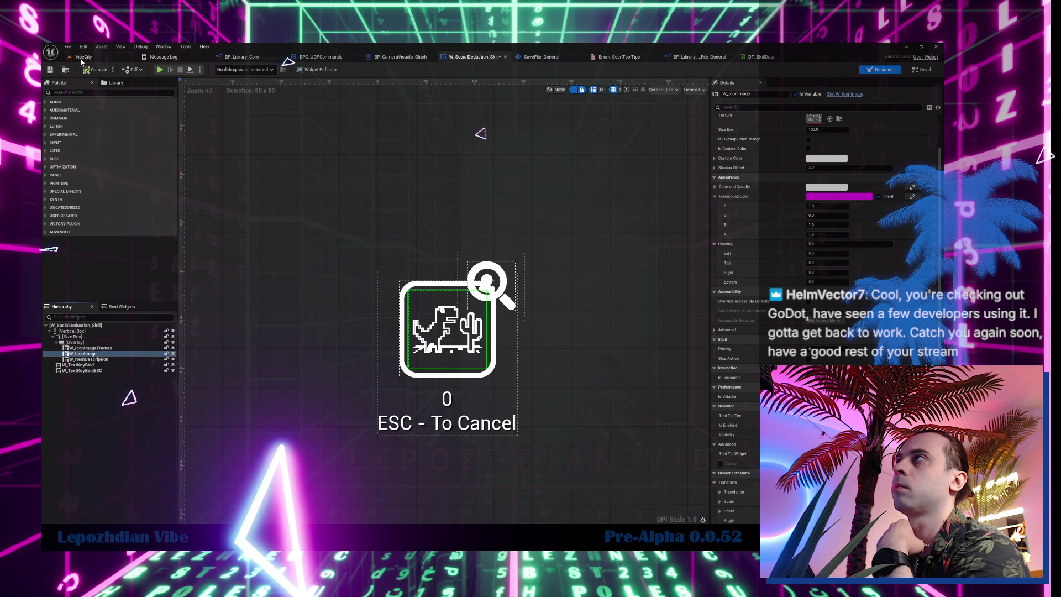
{"action": "left_click", "coordinate": [83, 57]}
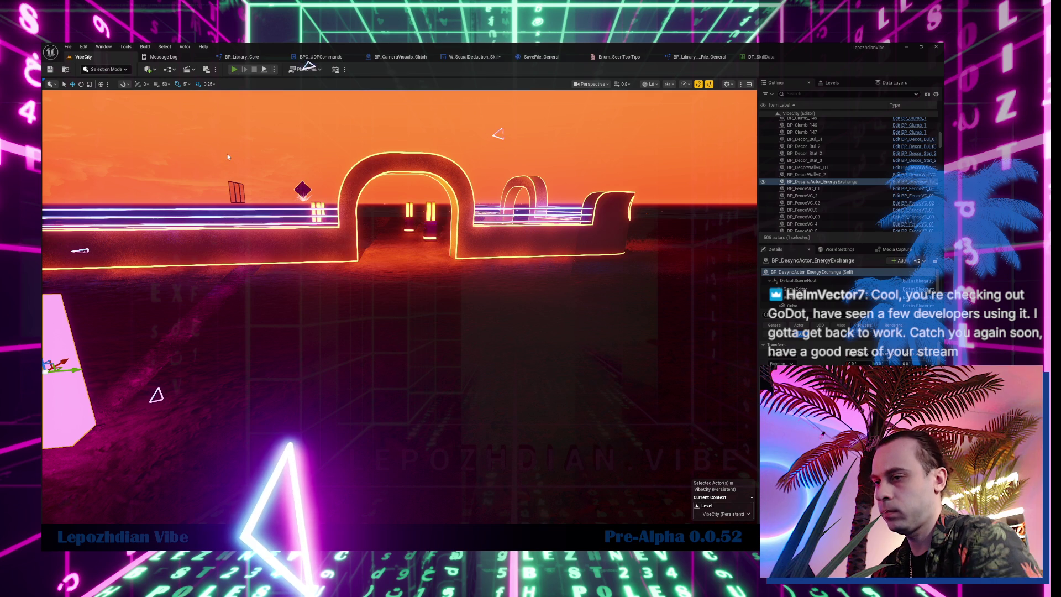
{"action": "key", "text": "alt+p"}
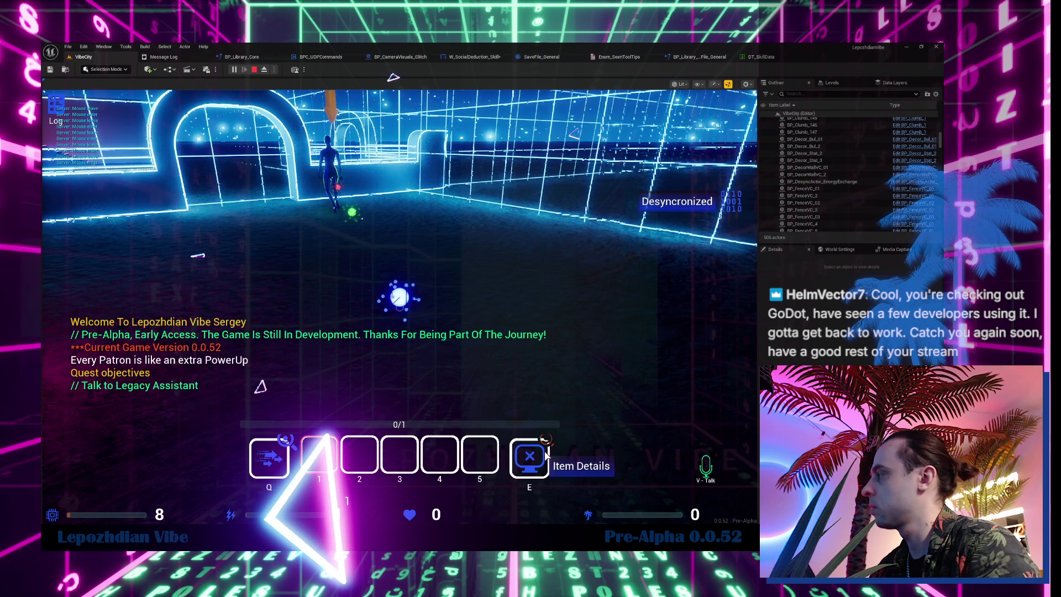
{"action": "key", "text": "Escape"}
{"action": "left_click", "coordinate": [761, 57]}
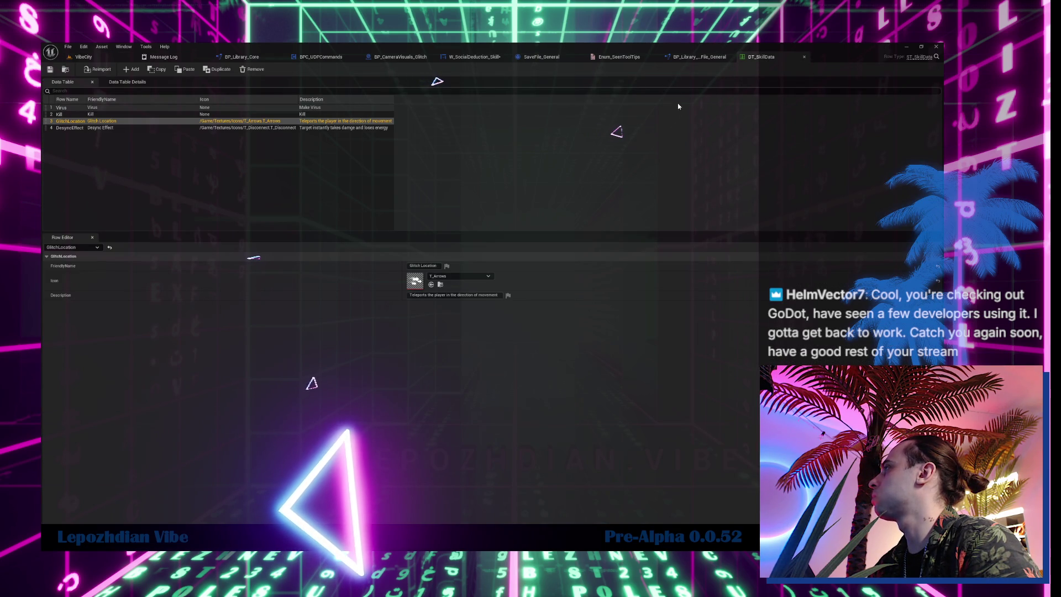
{"action": "left_click", "coordinate": [700, 57]}
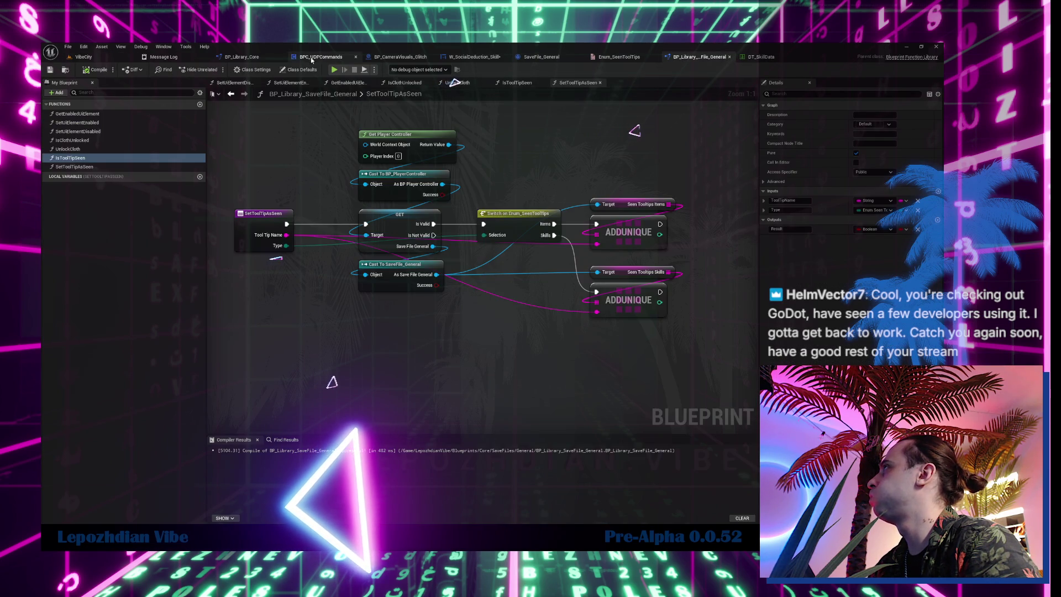
{"action": "left_click", "coordinate": [458, 57]}
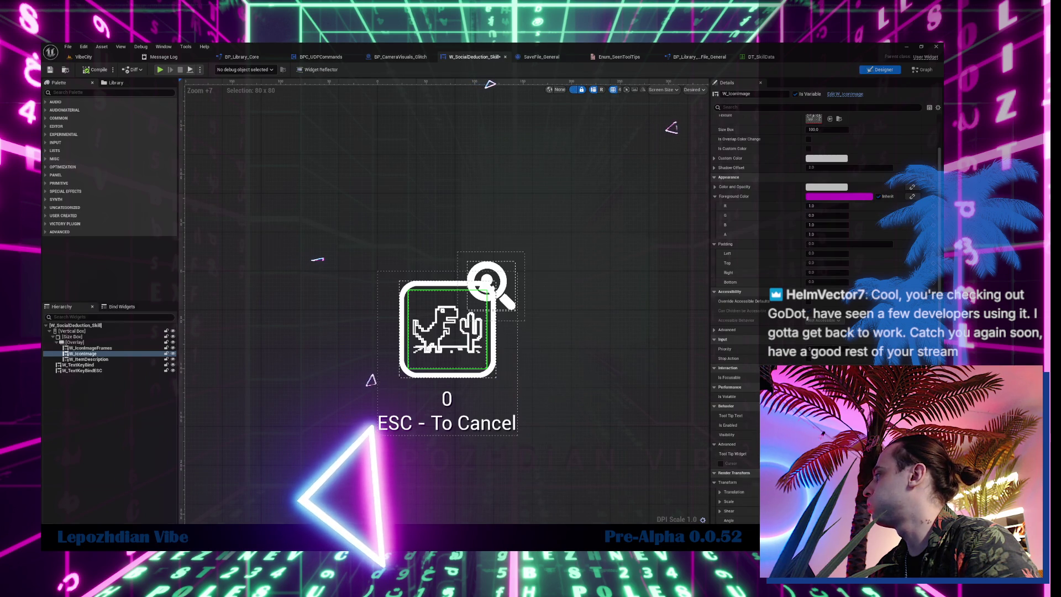
{"action": "left_click", "coordinate": [77, 342]}
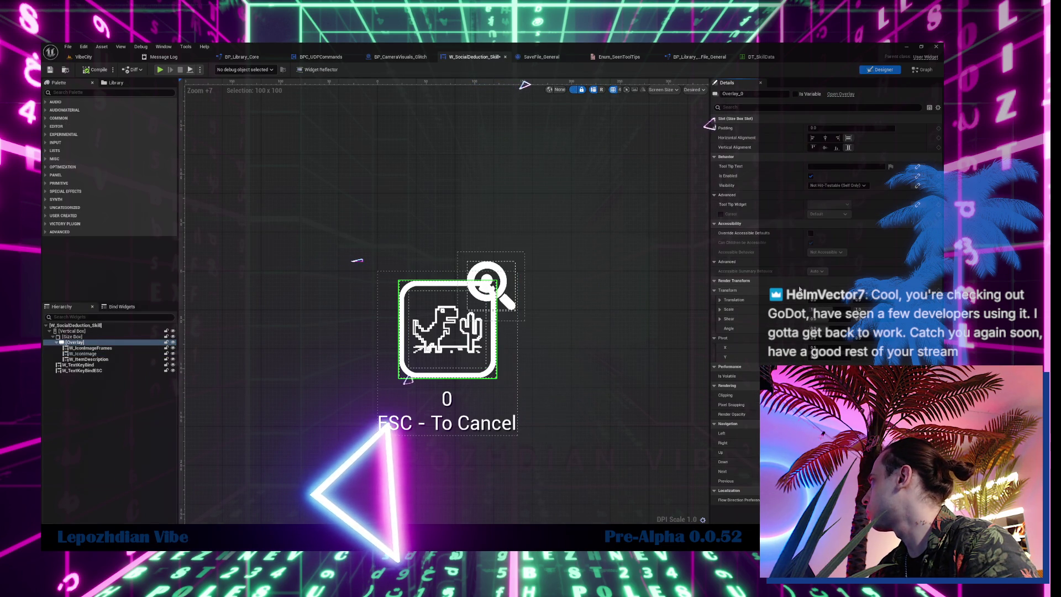
{"action": "left_click", "coordinate": [81, 335]}
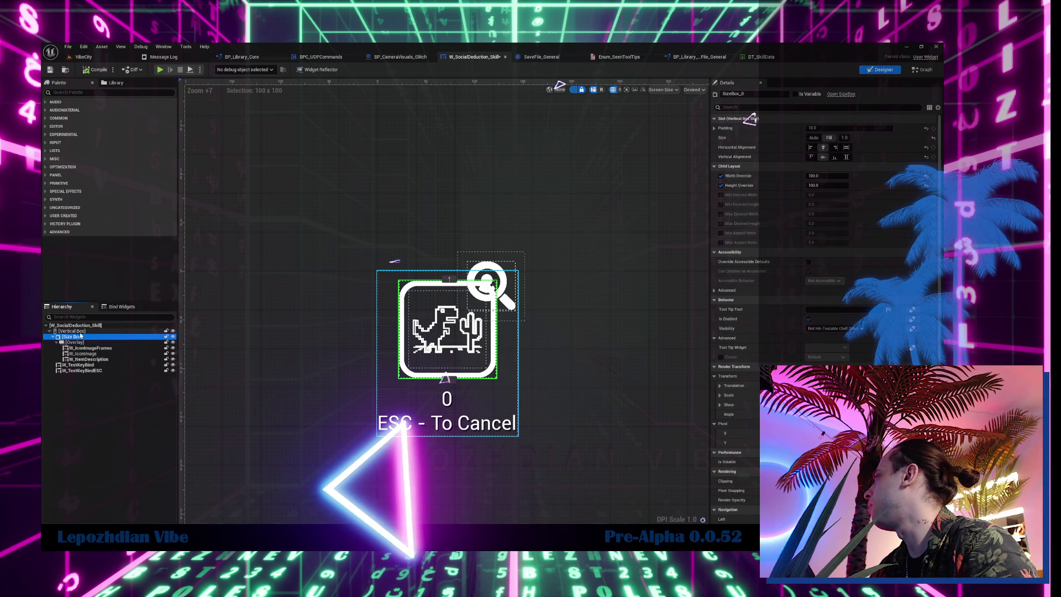
{"action": "key", "text": "Up"}
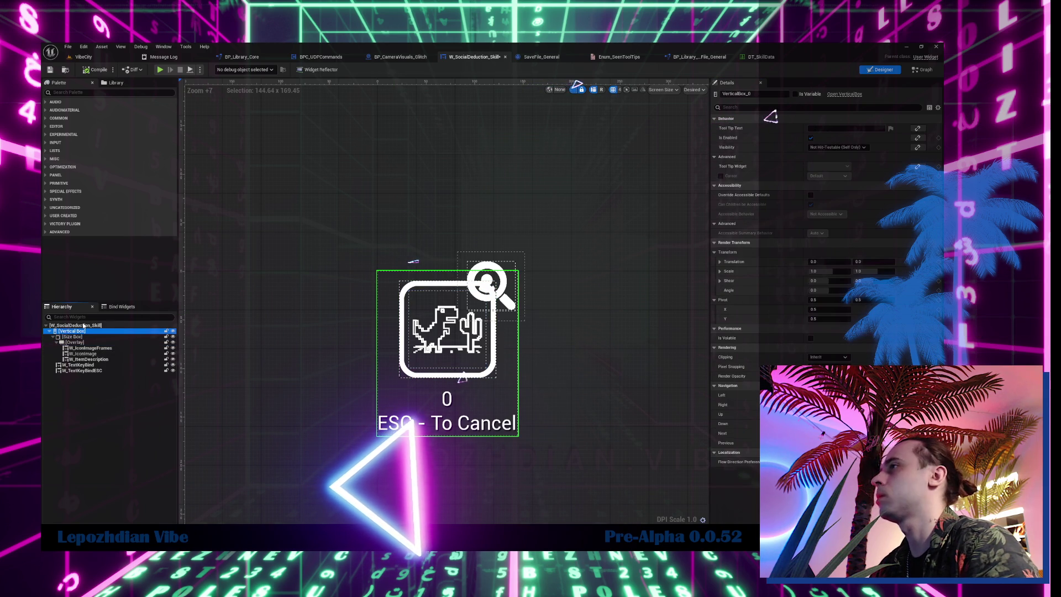
{"action": "key", "text": "Up"}
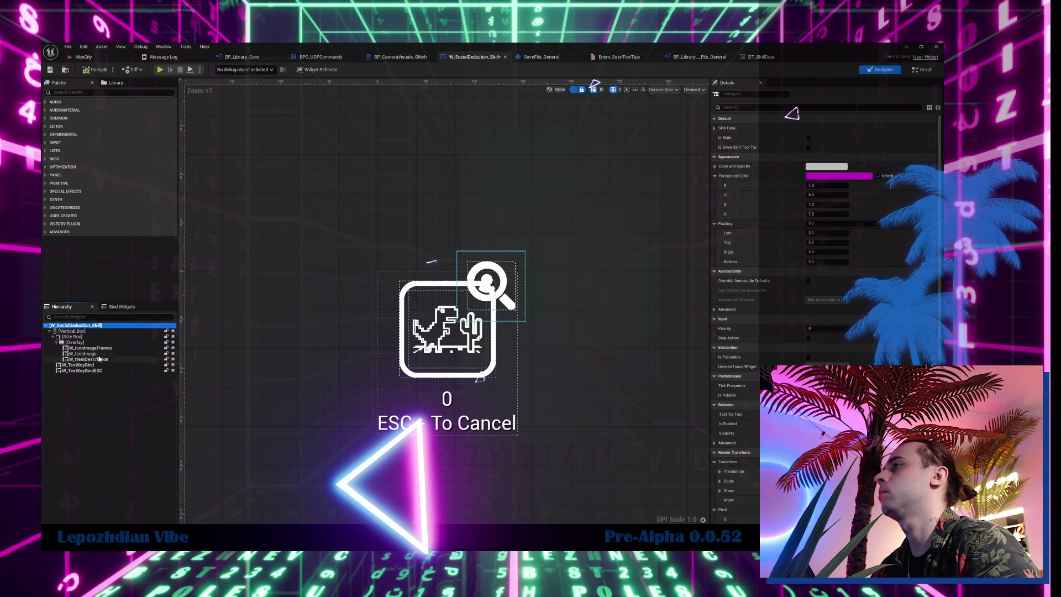
{"action": "left_click", "coordinate": [86, 354]}
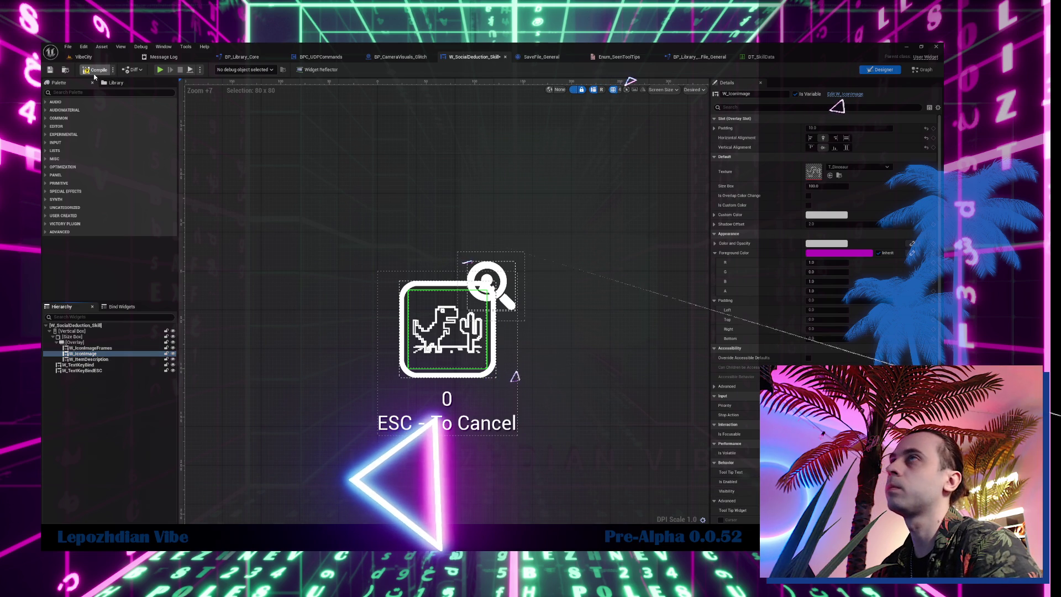
{"action": "left_click", "coordinate": [86, 57]}
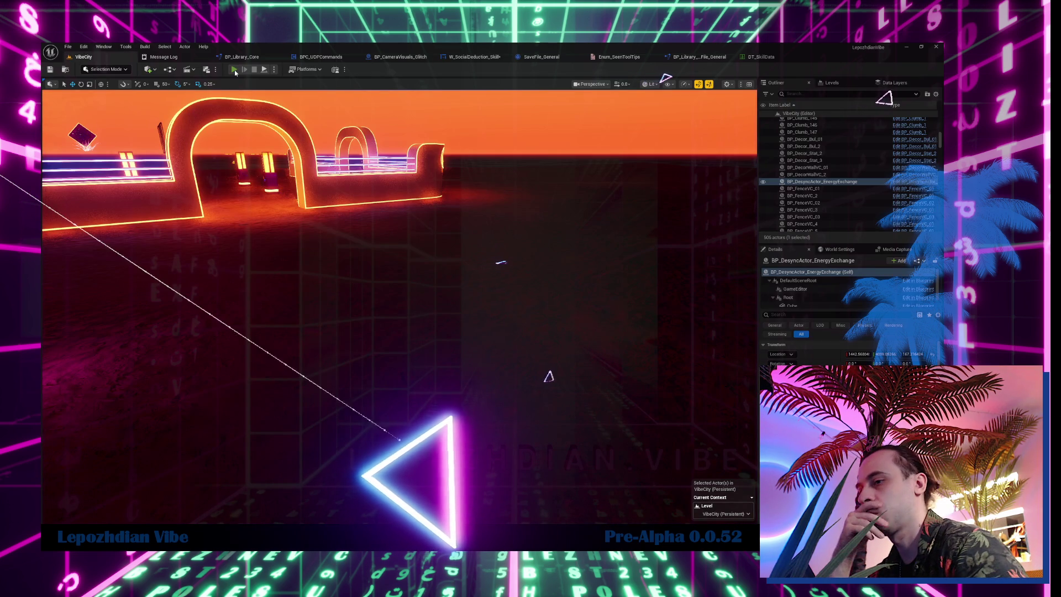
{"action": "left_click", "coordinate": [235, 70]}
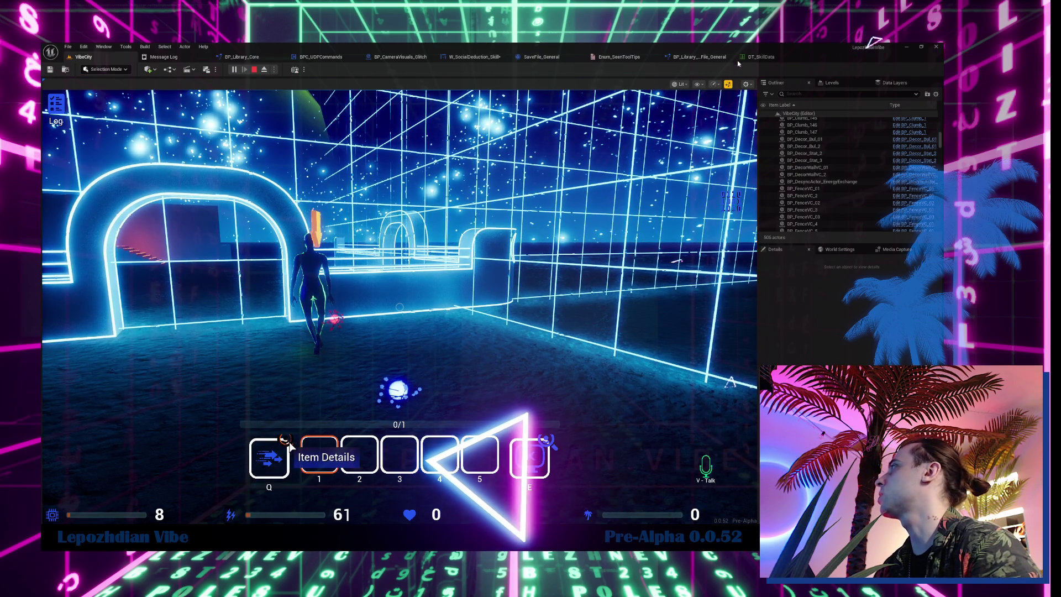
{"action": "left_click", "coordinate": [719, 57]}
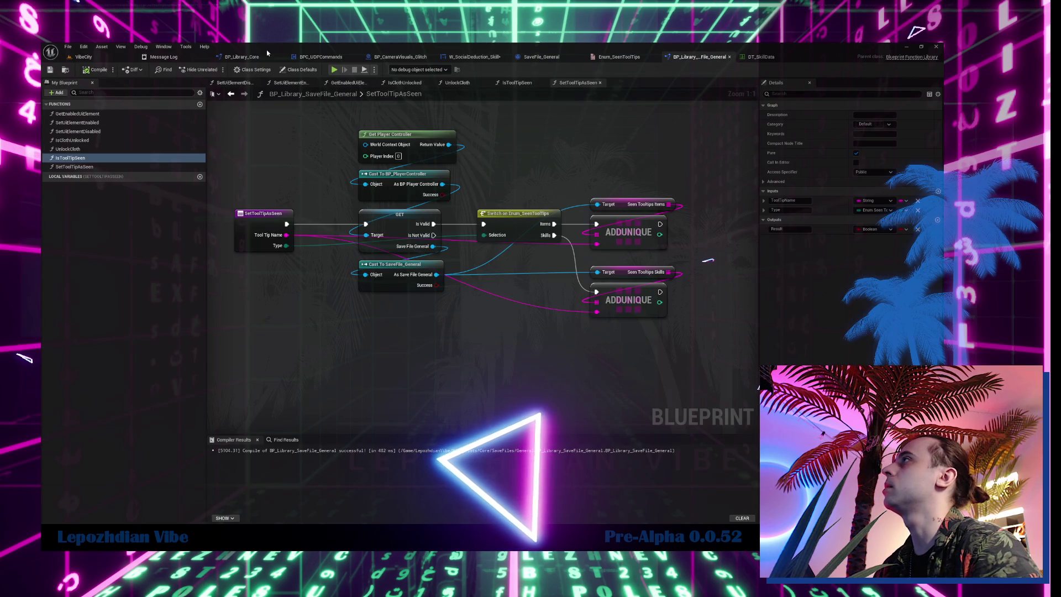
{"action": "left_click", "coordinate": [475, 57]}
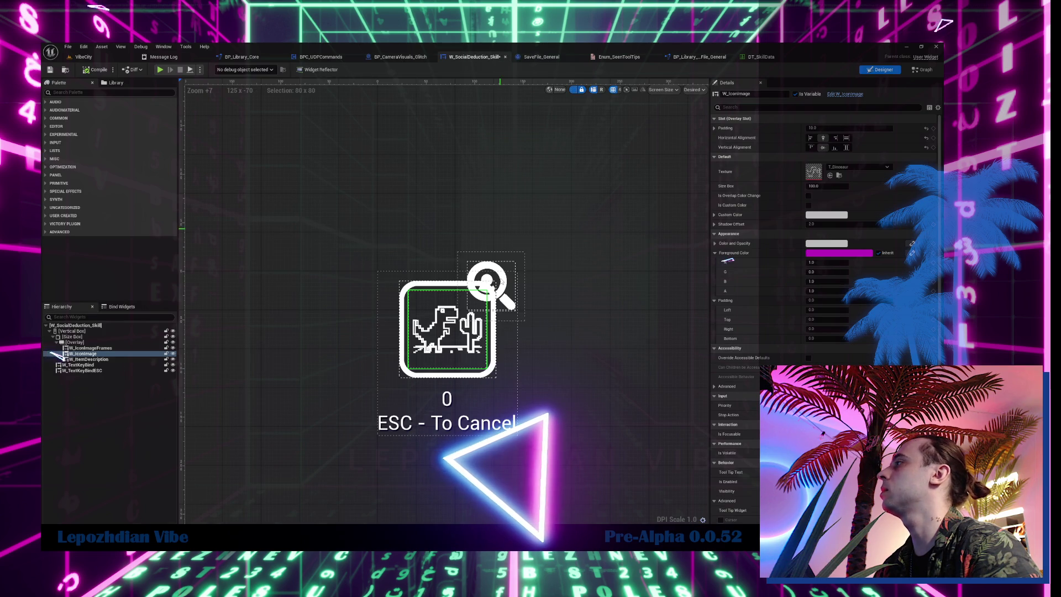
{"action": "left_click", "coordinate": [514, 259]}
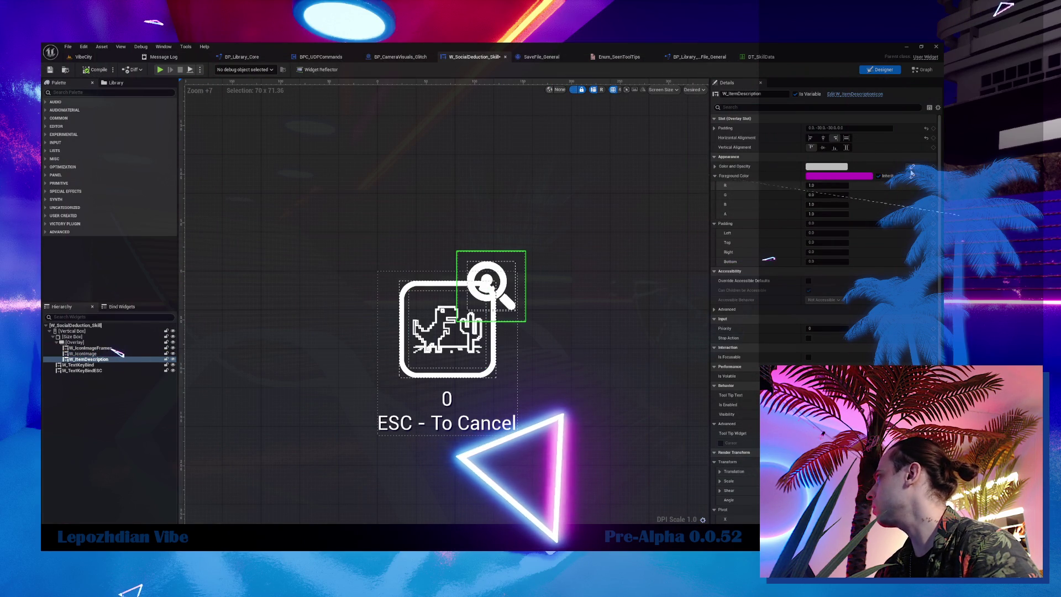
- Open W_ItemDescriptionIcon's event graph and its ToolTip_ItemDetails function
{"action": "left_click", "coordinate": [875, 95]}
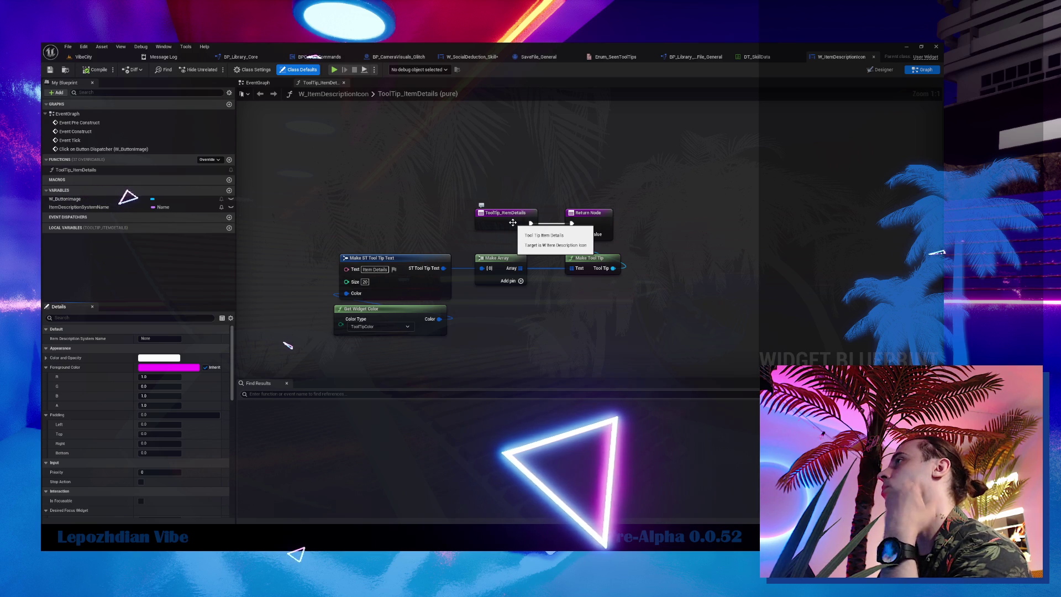
{"action": "left_click", "coordinate": [258, 83]}
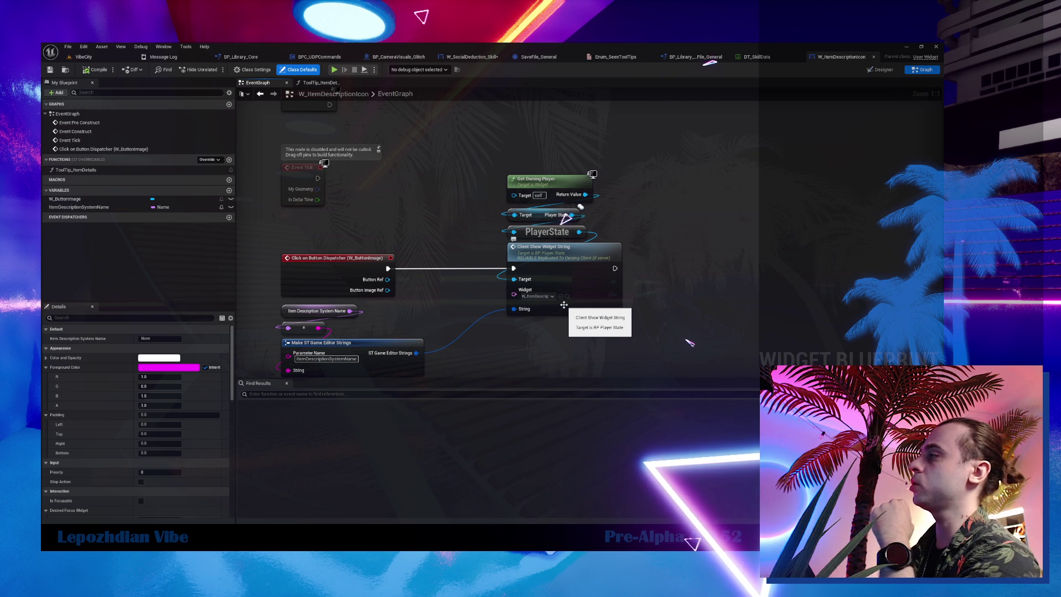
{"action": "double_click", "coordinate": [76, 169]}
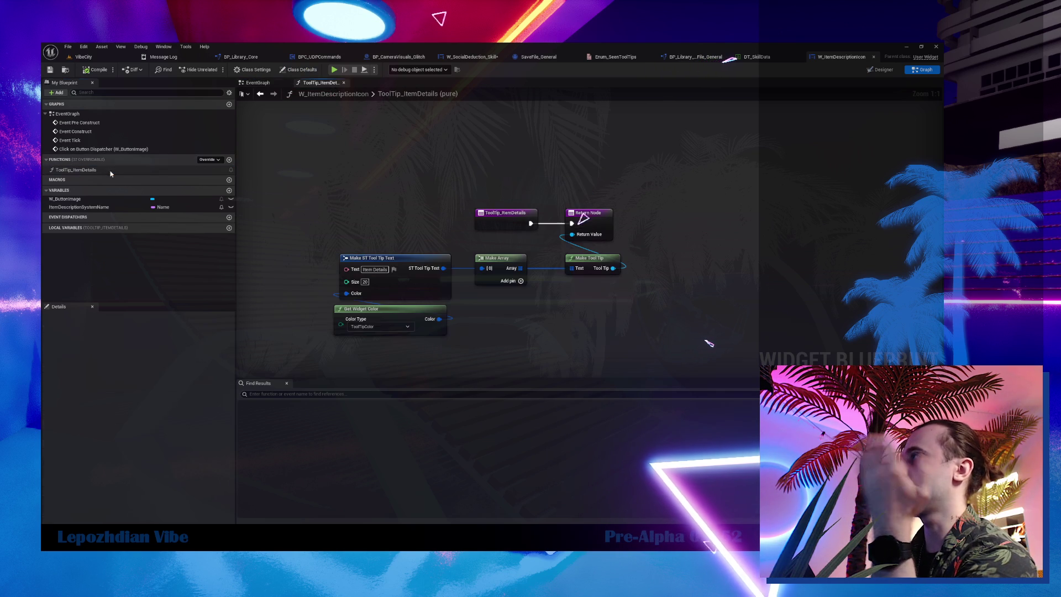
- Connect a Make Quick Tool Tip node with text 'Item Details' to the function's Return Value
{"action": "left_click_drag", "start_coordinate": [360, 290], "coordinate": [551, 343]}
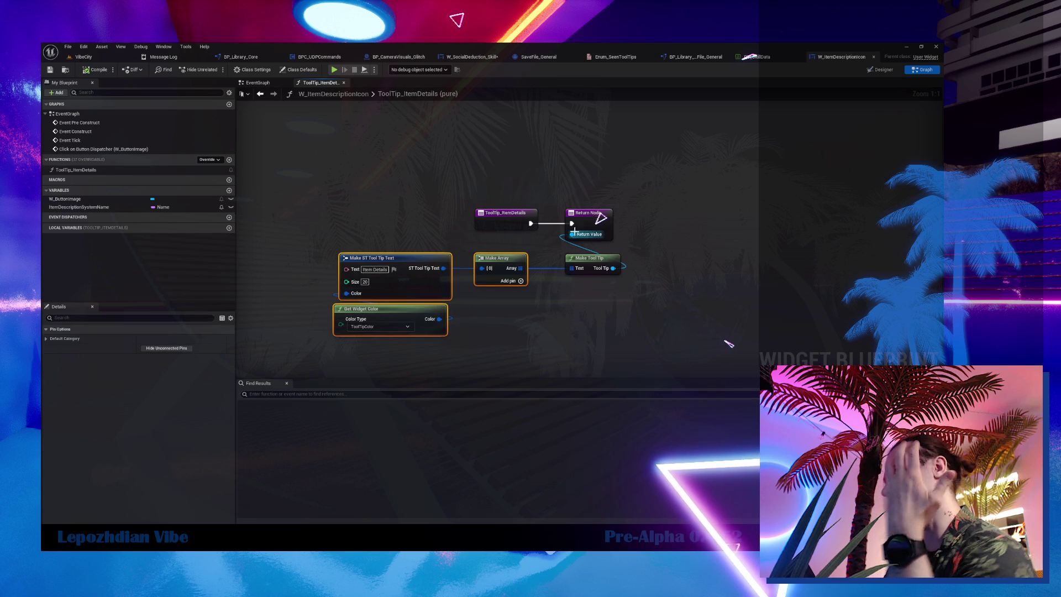
{"action": "left_click_drag", "start_coordinate": [572, 234], "coordinate": [588, 313]}
{"action": "type", "text": "mqk"}
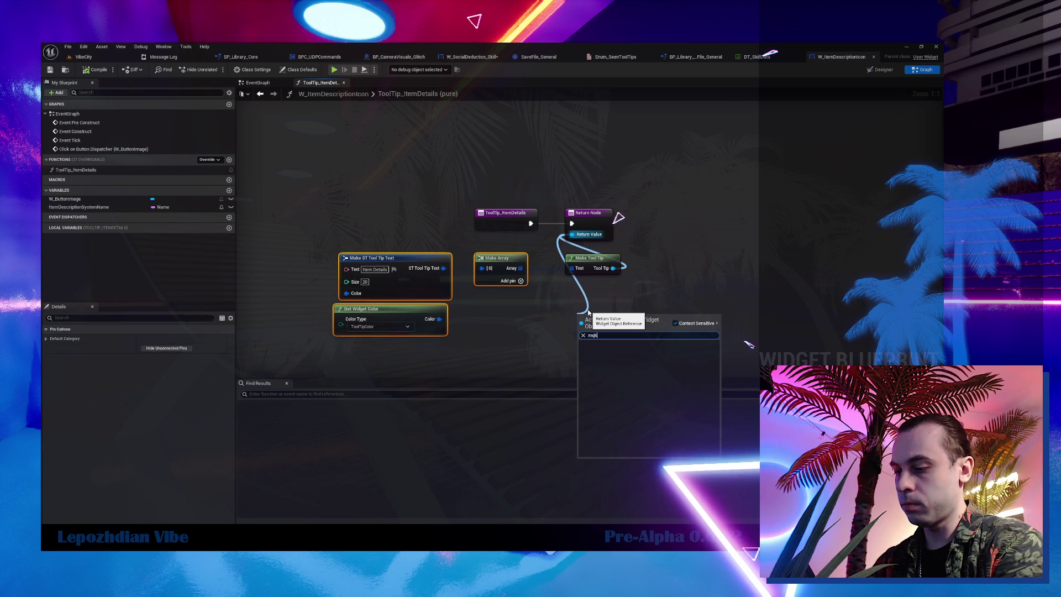
{"action": "type", "text": "quick"}
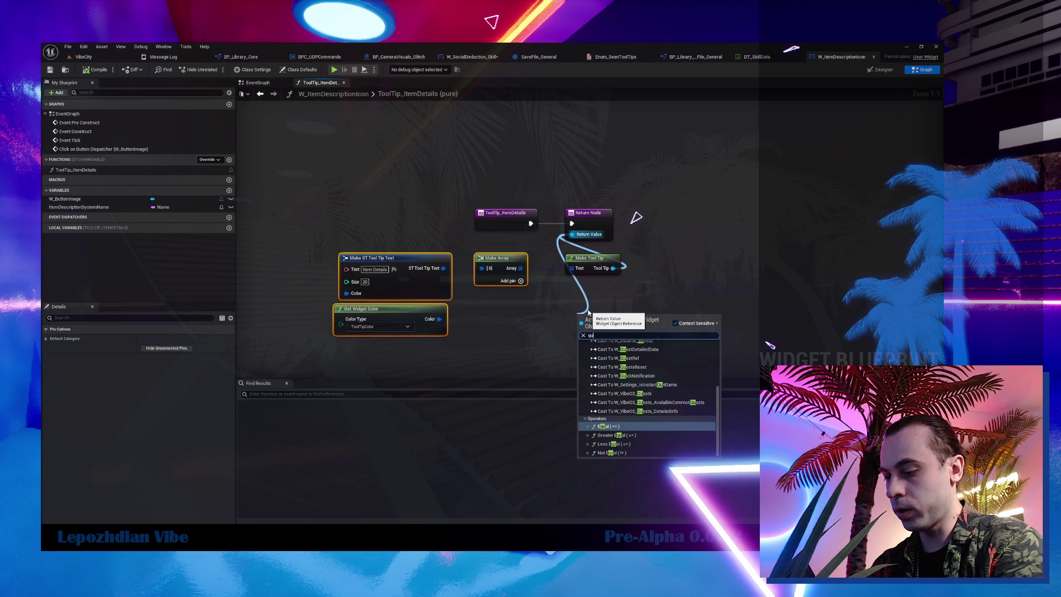
{"action": "left_click", "coordinate": [640, 358]}
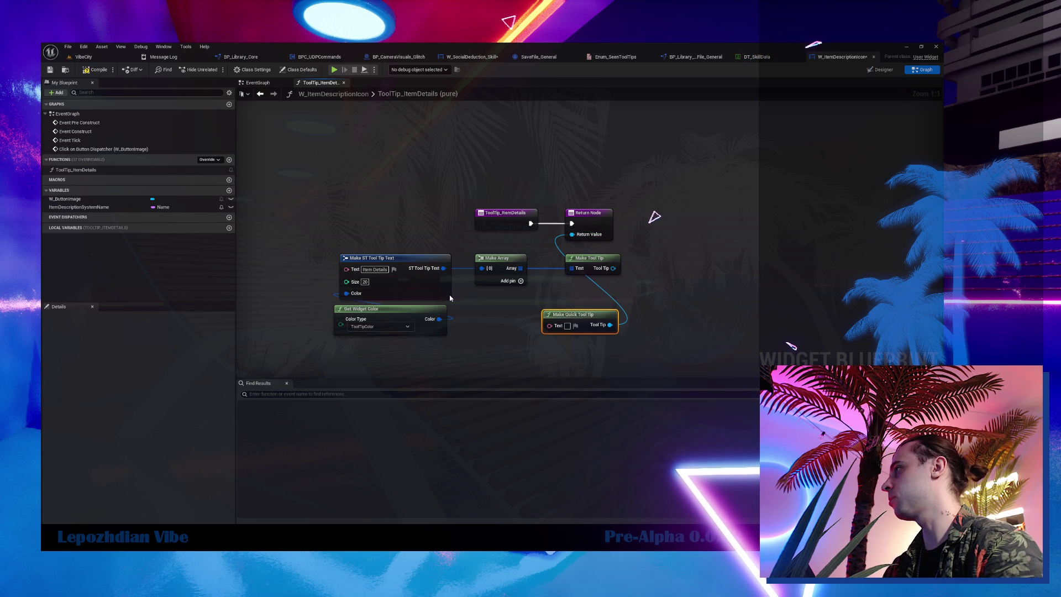
{"action": "left_click", "coordinate": [568, 325]}
{"action": "type", "text": "Item Details"}
{"action": "left_click", "coordinate": [686, 281]}
- Delete the old tooltip nodes, place Make Quick Tool Tip under the Return Node, and compile
{"action": "mouse_move", "coordinate": [331, 248]}
{"action": "left_mouse_down"}
{"action": "mouse_move", "coordinate": [383, 312]}
{"action": "mouse_move", "coordinate": [492, 351]}
{"action": "left_mouse_up"}
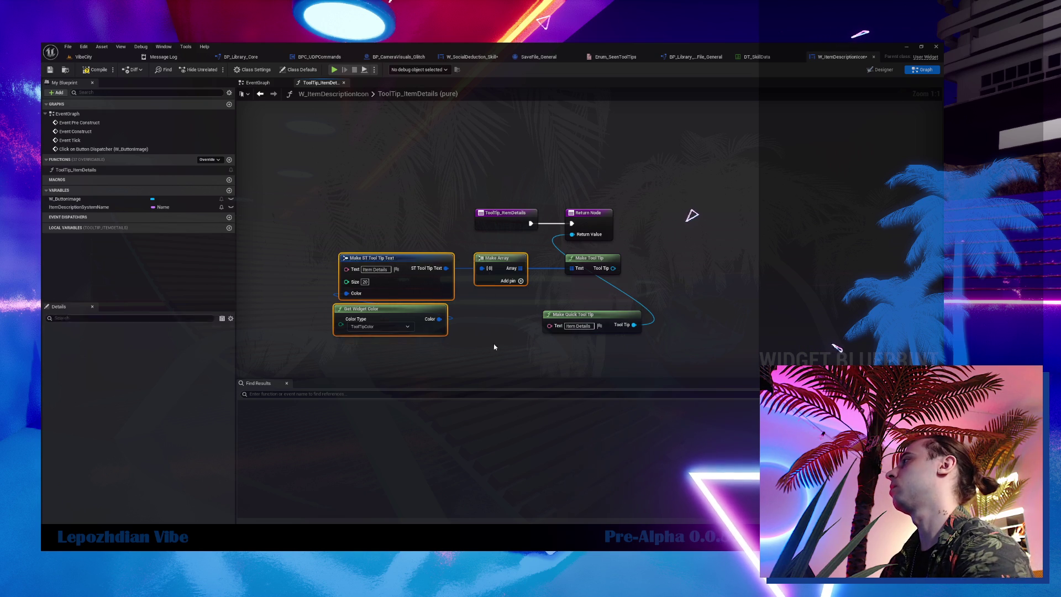
{"action": "key", "text": "Delete"}
{"action": "left_click", "coordinate": [591, 258]}
{"action": "key", "text": "Delete"}
{"action": "left_click_drag", "start_coordinate": [610, 323], "coordinate": [582, 261]}
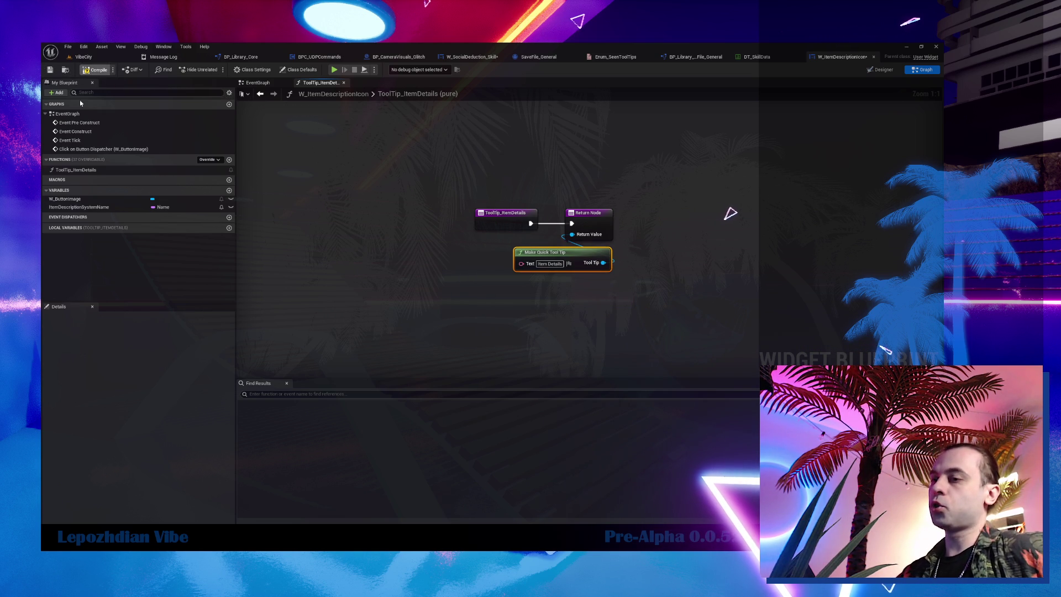
{"action": "key", "text": "F7"}
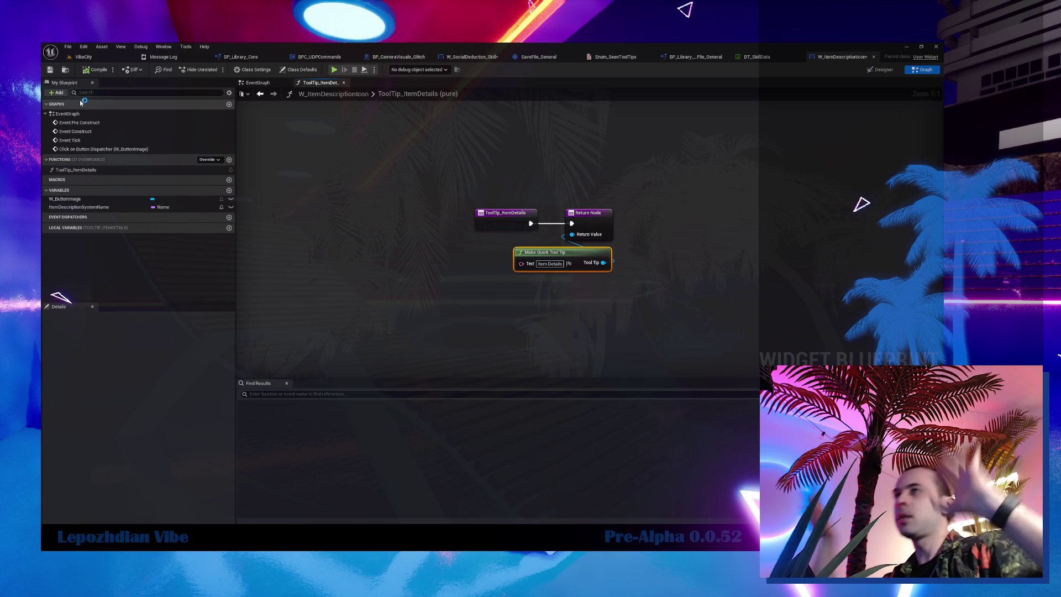
- Inspect W_ItemDescriptionMain from the ItemDescription folder, then view W_ItemDescriptionIcon's Designer layout
{"action": "left_click", "coordinate": [81, 56]}
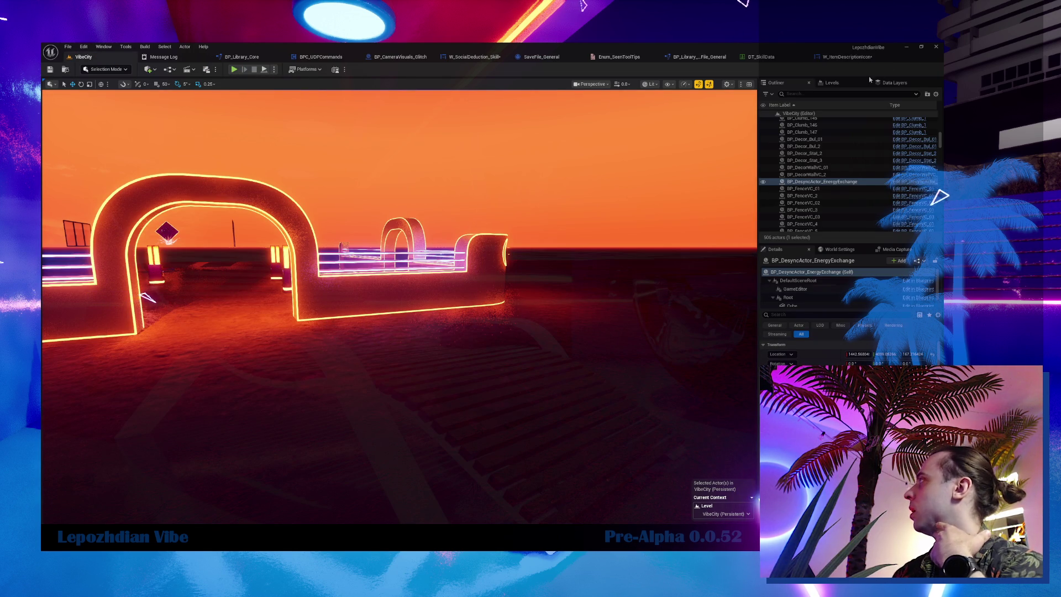
{"action": "left_click", "coordinate": [847, 58]}
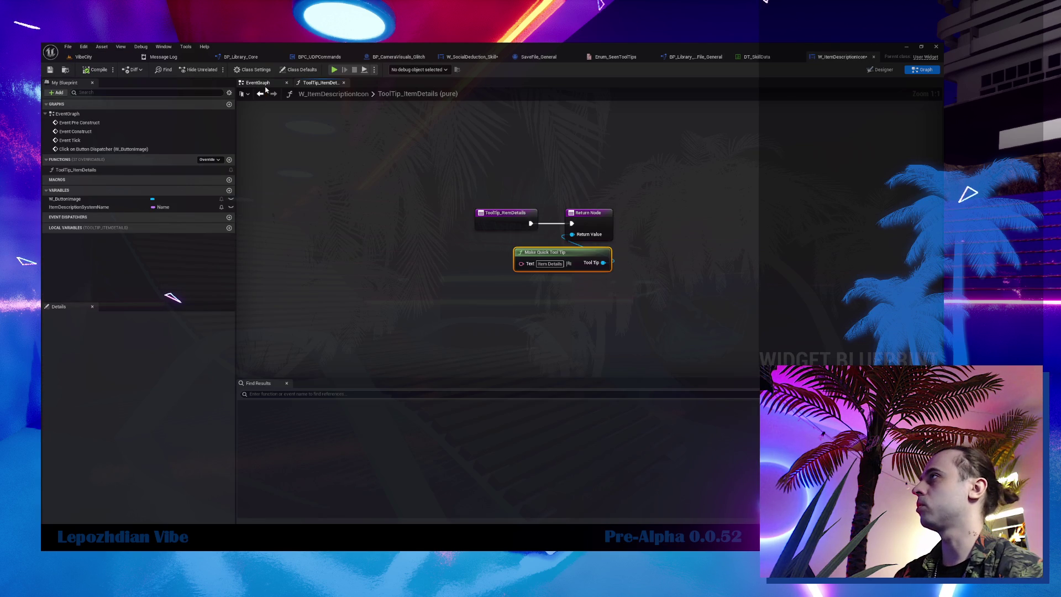
{"action": "left_click", "coordinate": [567, 297]}
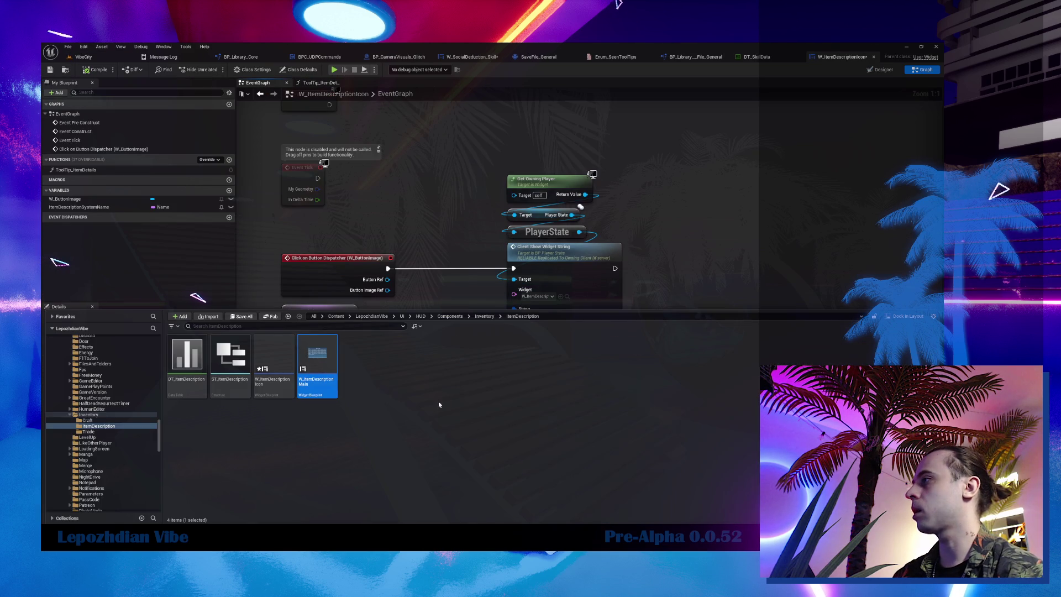
{"action": "mouse_move", "coordinate": [340, 355]}
{"action": "left_mouse_down"}
{"action": "mouse_move", "coordinate": [379, 267]}
{"action": "mouse_move", "coordinate": [374, 313]}
{"action": "left_mouse_up"}
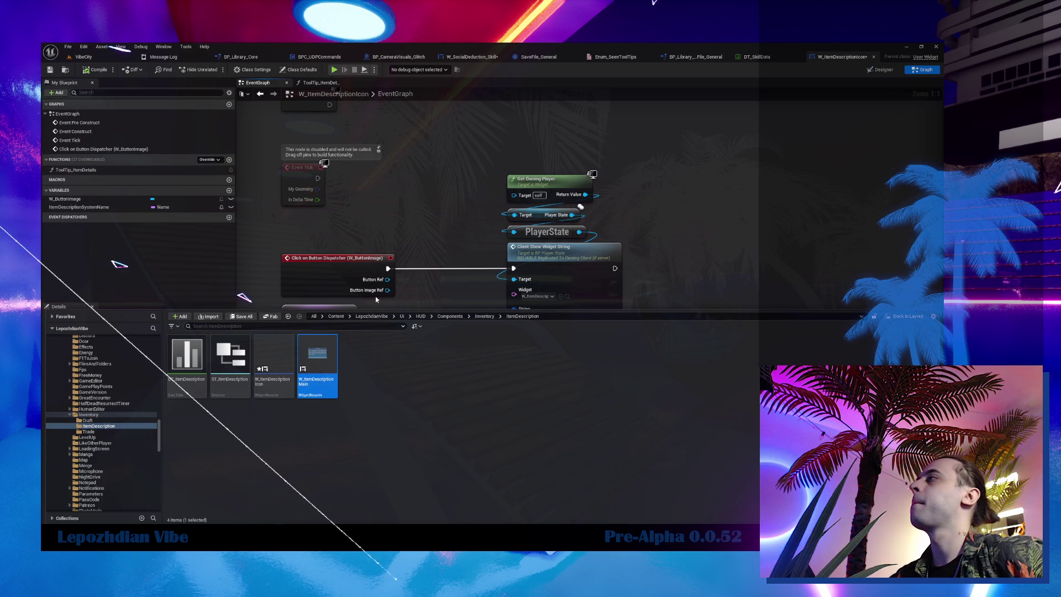
{"action": "key", "text": "Return"}
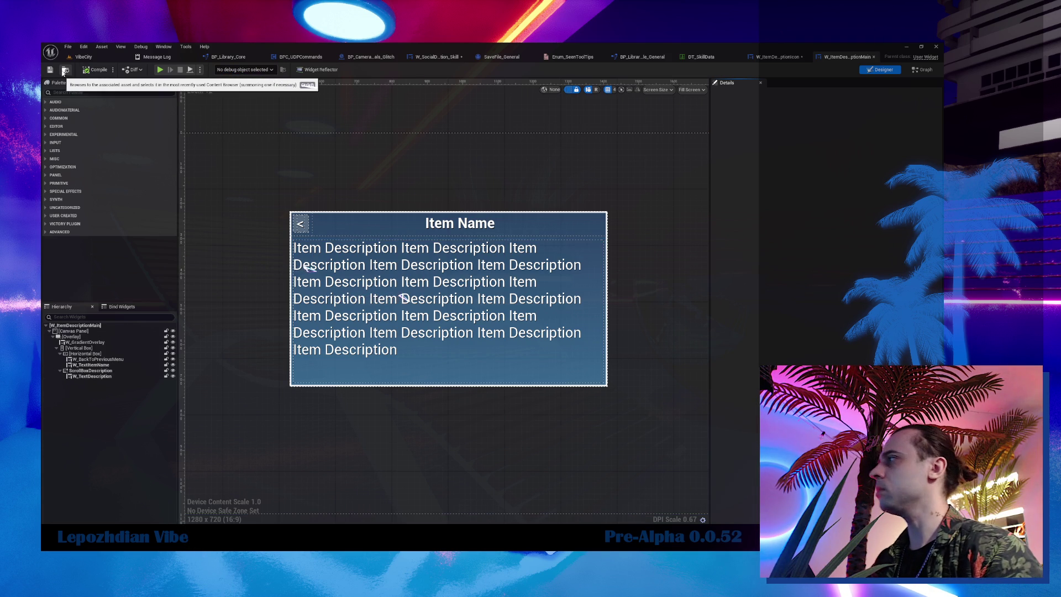
{"action": "left_click", "coordinate": [775, 57]}
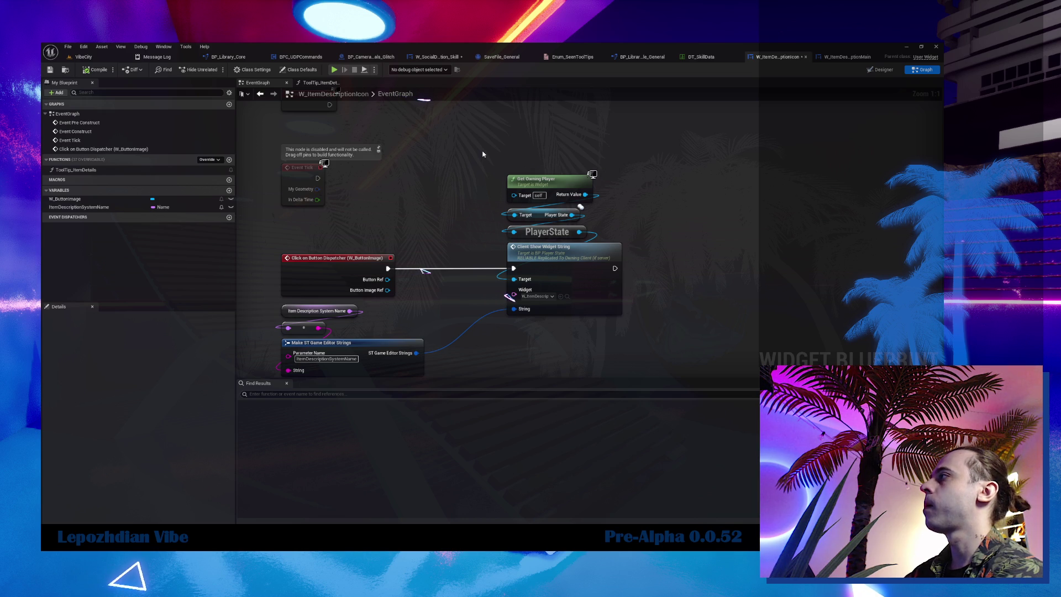
{"action": "left_click", "coordinate": [882, 70]}
- Delete the player-state message and leftover item description nodes from W_ItemDescriptionIcon's event graph
{"action": "left_click", "coordinate": [78, 330]}
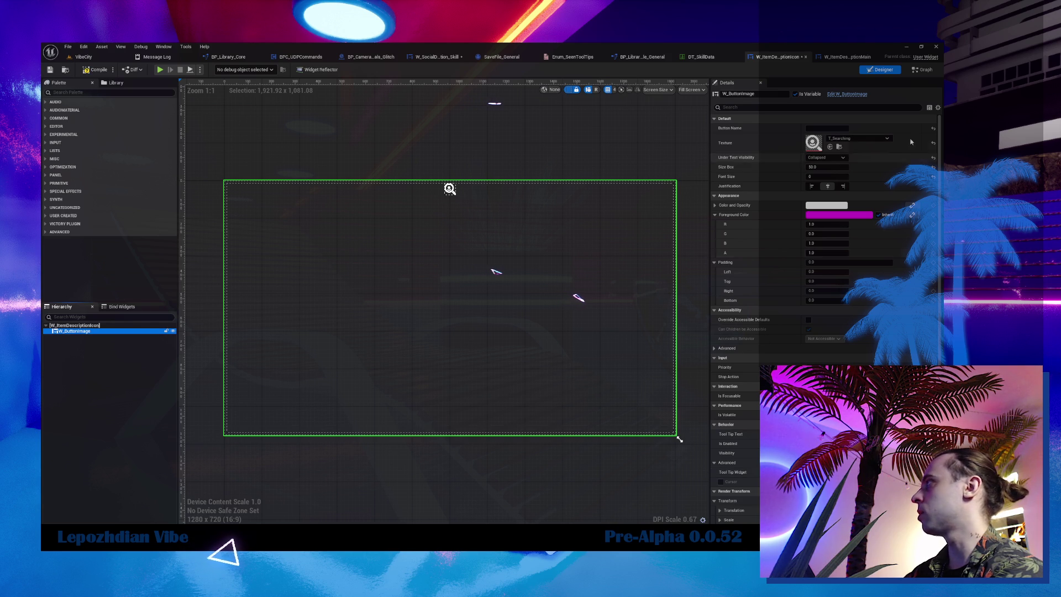
{"action": "left_click", "coordinate": [922, 70]}
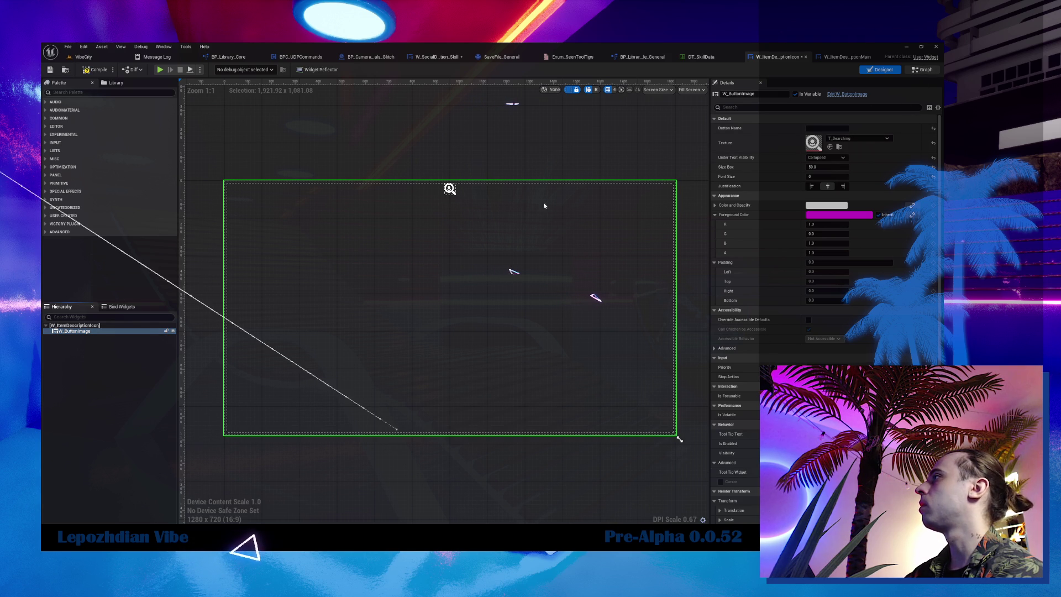
{"action": "left_click", "coordinate": [879, 70]}
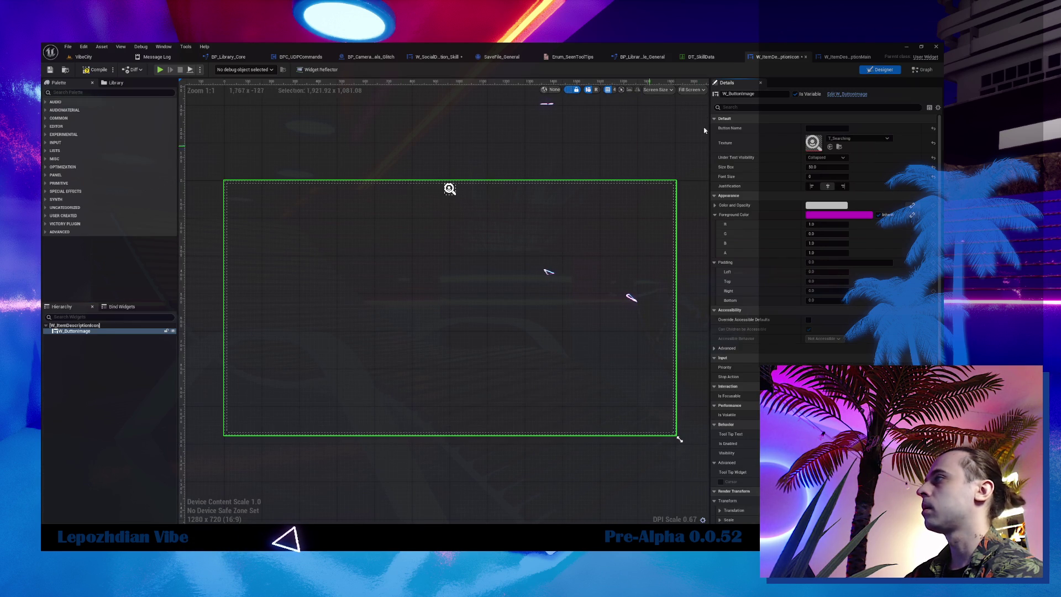
{"action": "double_click", "coordinate": [523, 214]}
{"action": "left_click_drag", "start_coordinate": [475, 166], "coordinate": [622, 308]}
{"action": "left_click_drag", "start_coordinate": [445, 292], "coordinate": [503, 265]}
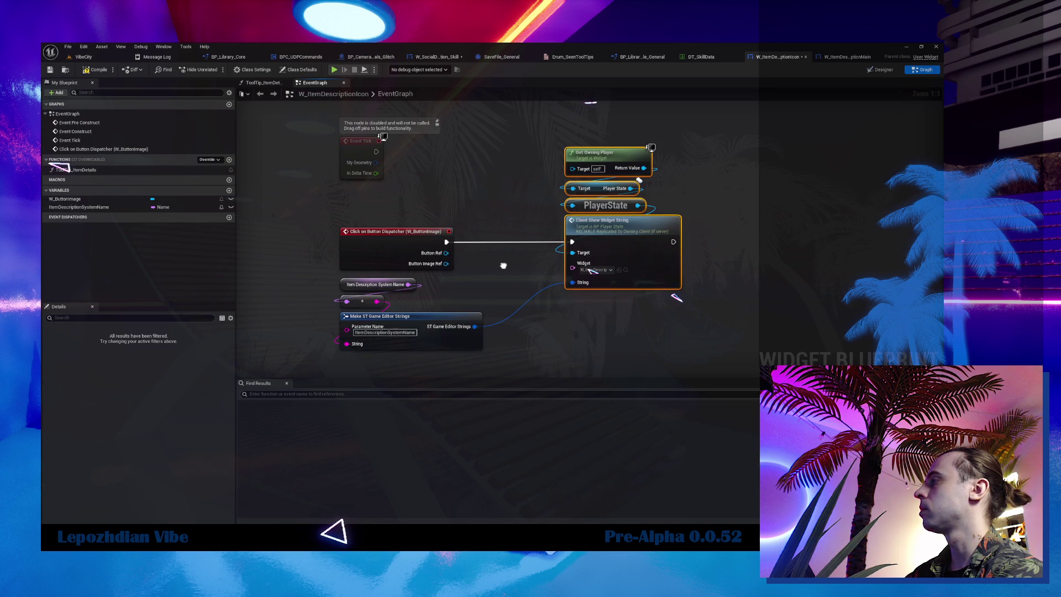
{"action": "key", "text": "Delete"}
{"action": "left_click_drag", "start_coordinate": [300, 211], "coordinate": [516, 345]}
{"action": "key", "text": "Delete"}
- Delete the in-use ItemDescriptionSystemName variable and the ToolTip_ItemDetails function
{"action": "left_click", "coordinate": [79, 198]}
{"action": "key", "text": "Delete"}
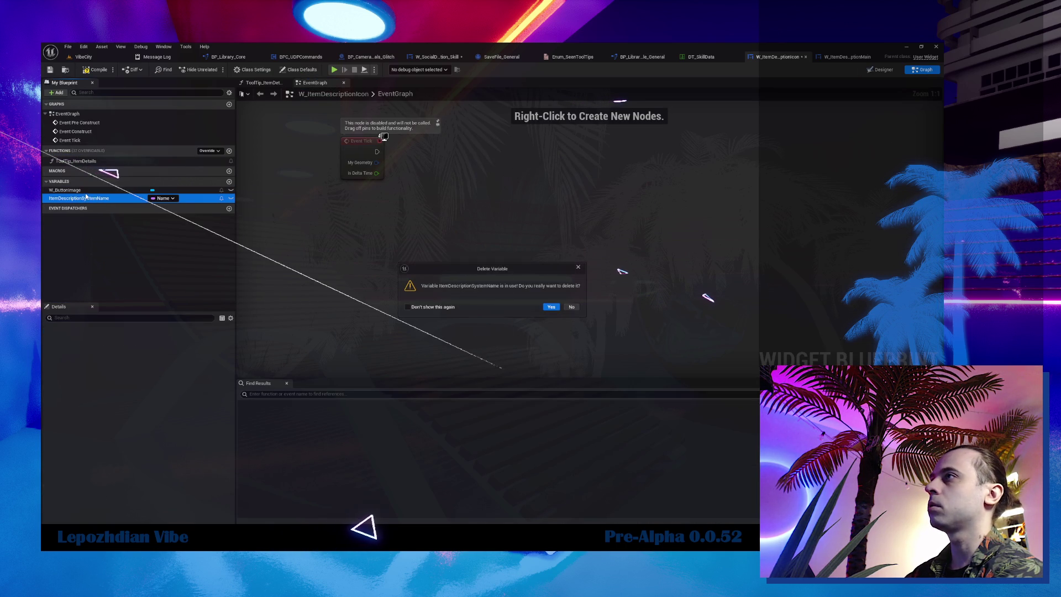
{"action": "left_click", "coordinate": [553, 308]}
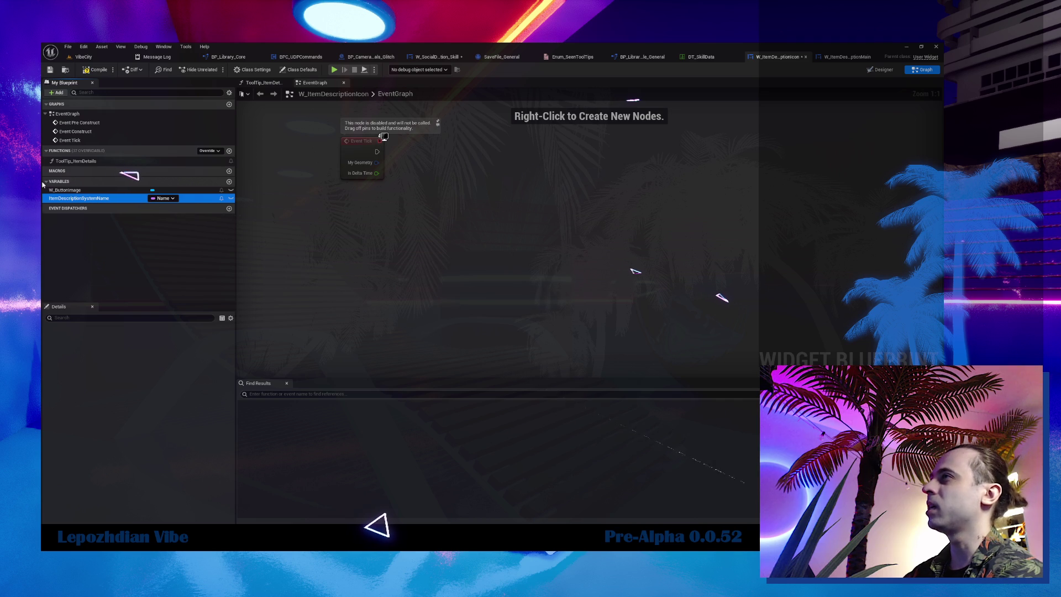
{"action": "left_click", "coordinate": [112, 162]}
{"action": "key", "text": "Delete"}
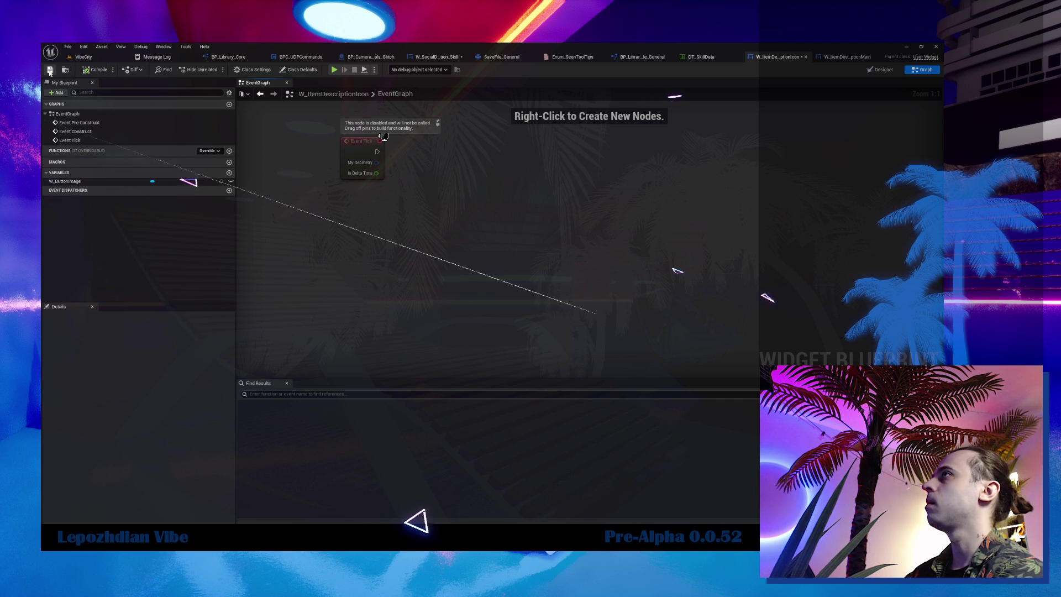
{"action": "left_click", "coordinate": [847, 57]}
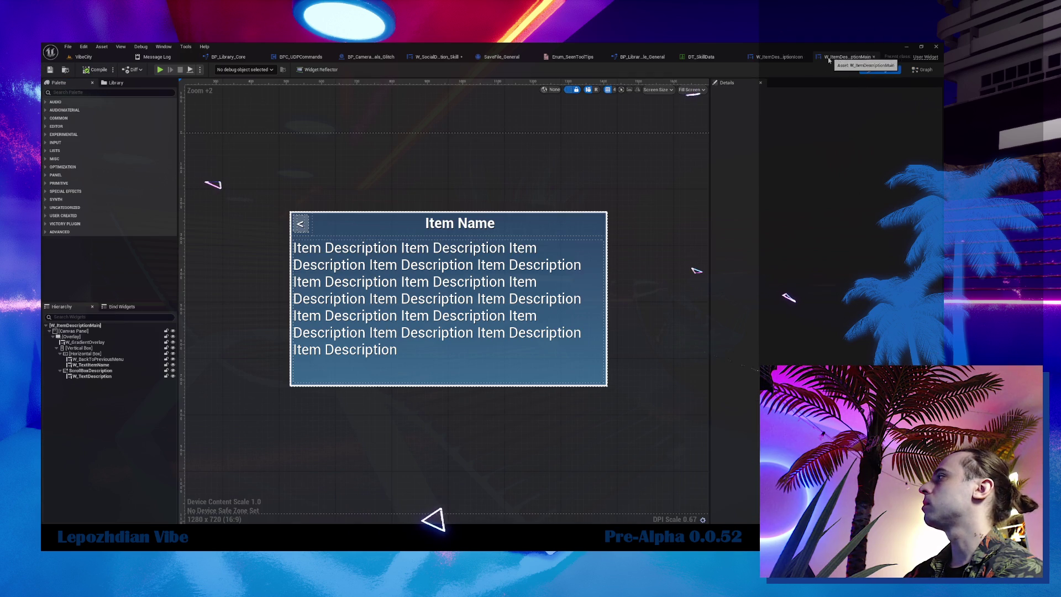
- Try deleting the W_ItemDescriptionMain asset from the ItemDescription folder, confirming the Delete Assets dialog
{"action": "key", "text": "ctrl+space"}
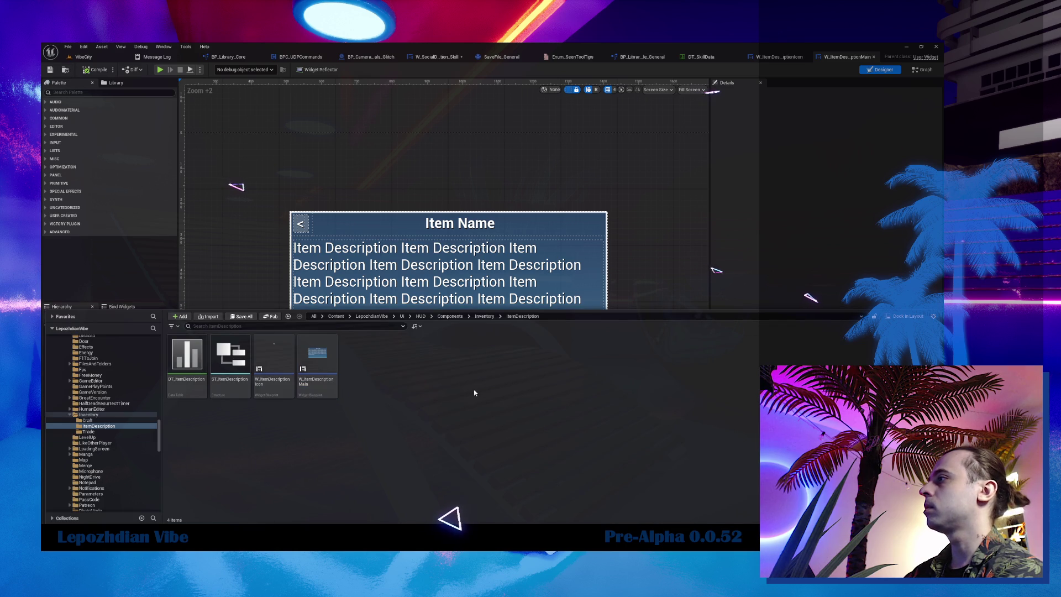
{"action": "key", "text": "Delete"}
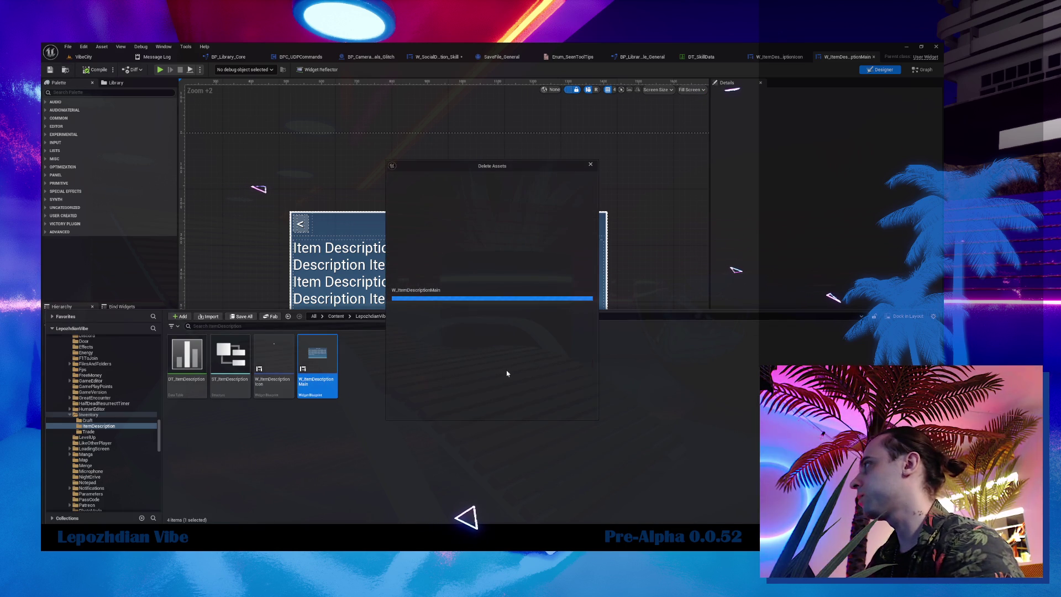
{"action": "left_click", "coordinate": [464, 408]}
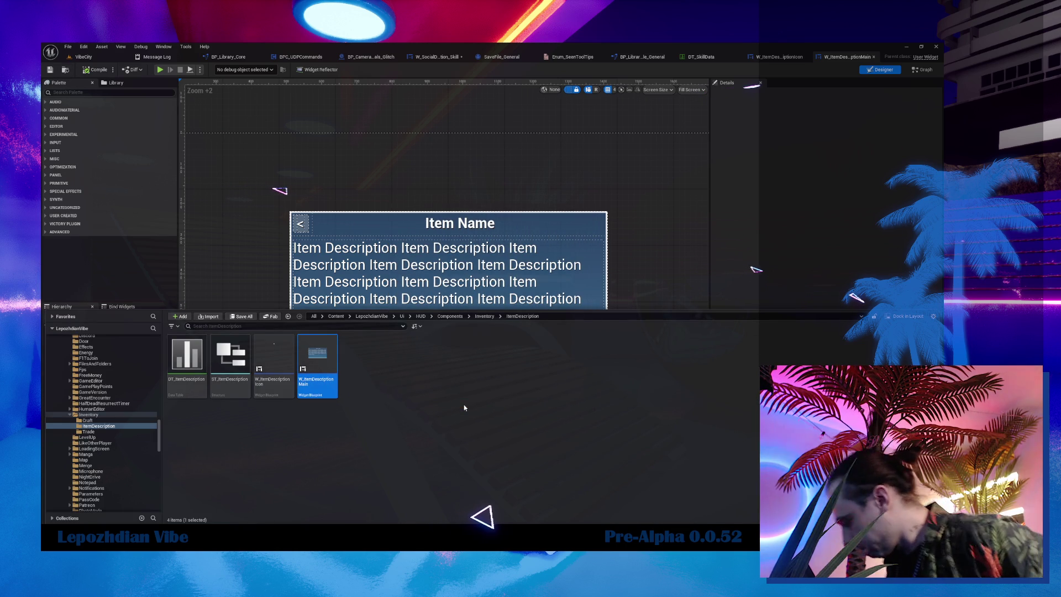
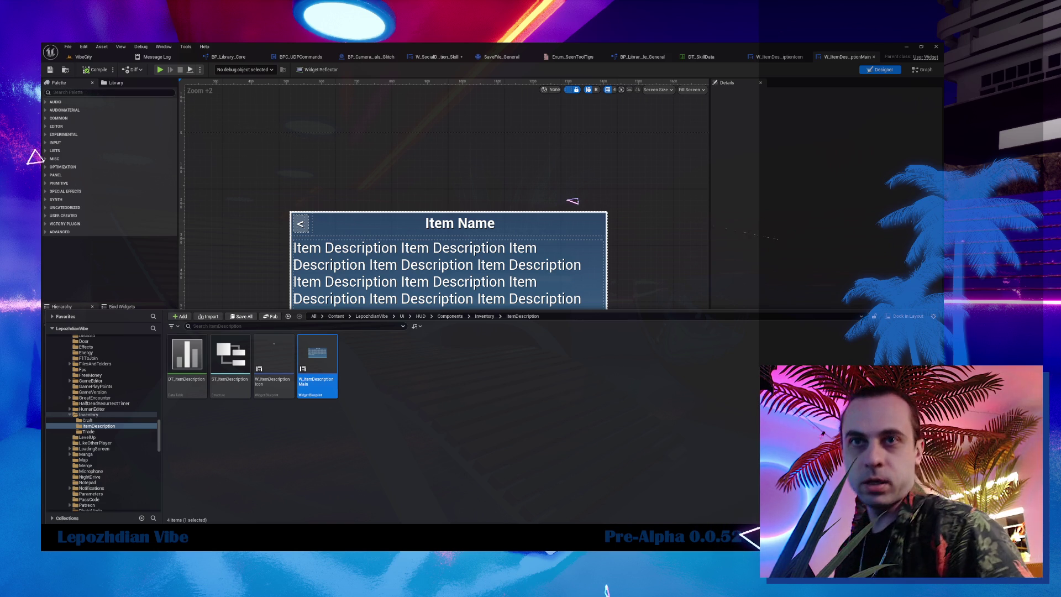
- Delete the unneeded item-description widget asset and return to the VibeCity level
{"action": "key", "text": "Return"}
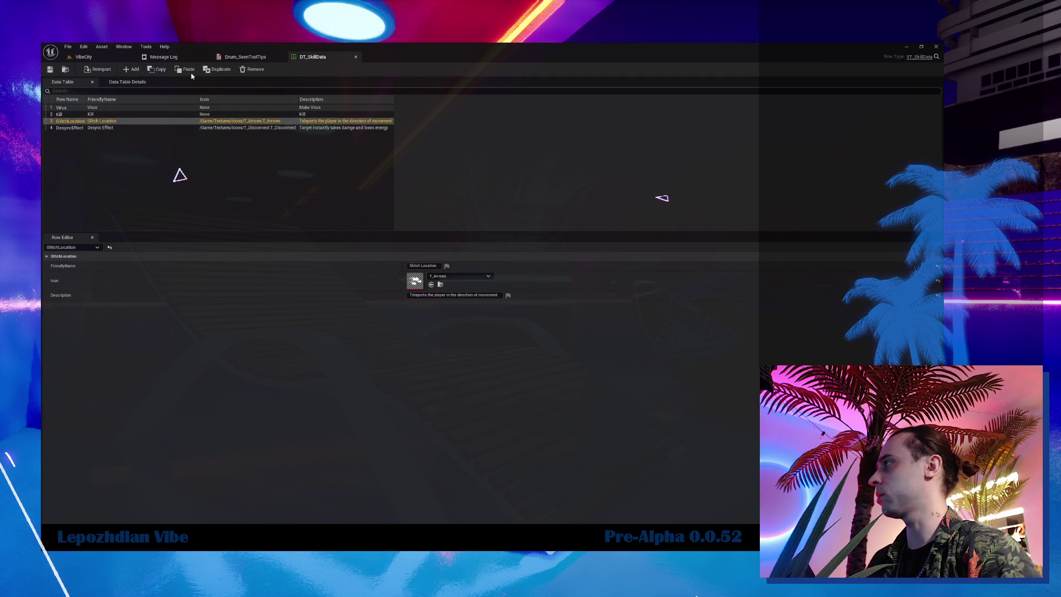
{"action": "left_click", "coordinate": [81, 56]}
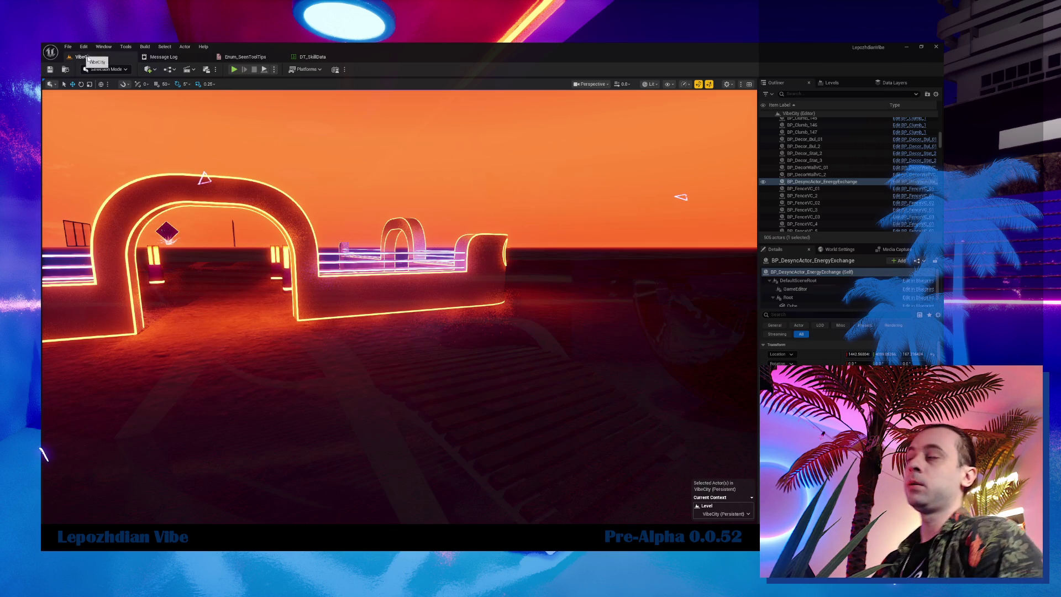
{"action": "key", "text": "f"}
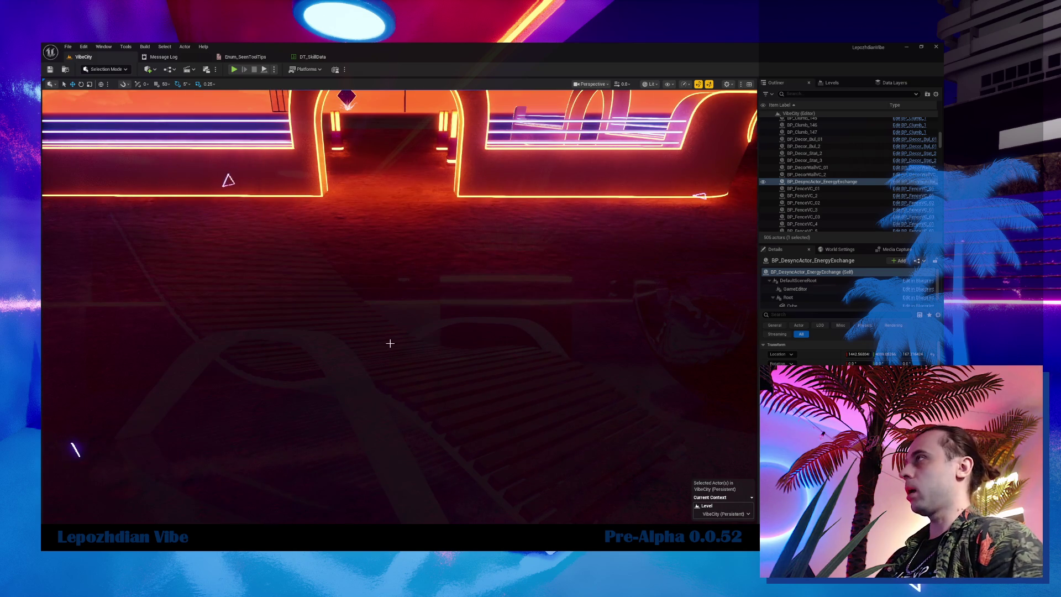
- Search the Content Drawer for 'kill' and open the W_SocialDeduction_Skill widget blueprint
{"action": "key", "text": "ctrl+space"}
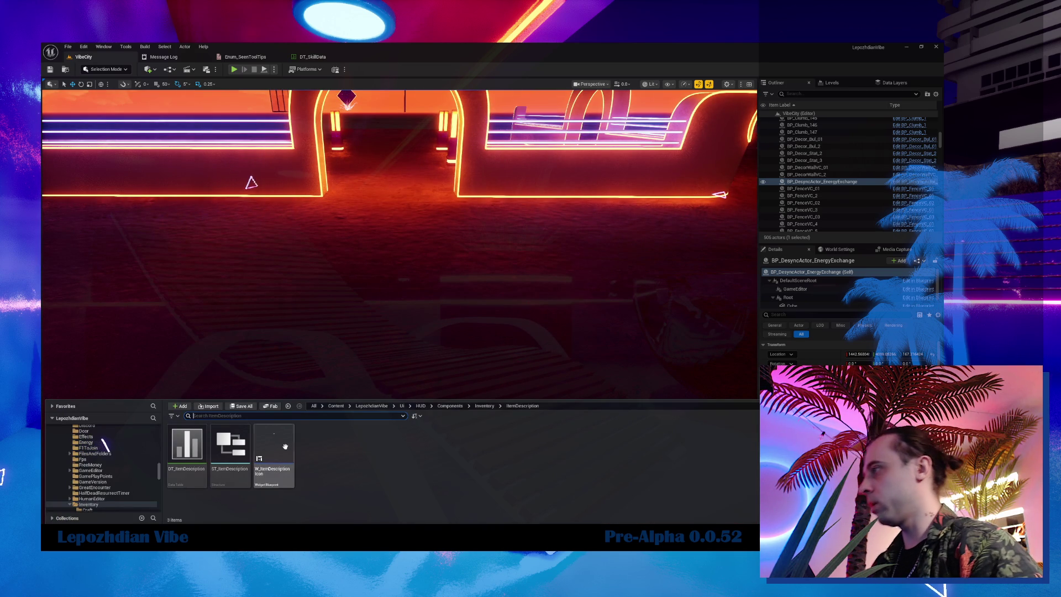
{"action": "scroll", "coordinate": [143, 493], "scroll_direction": "down", "scroll_amount": 6}
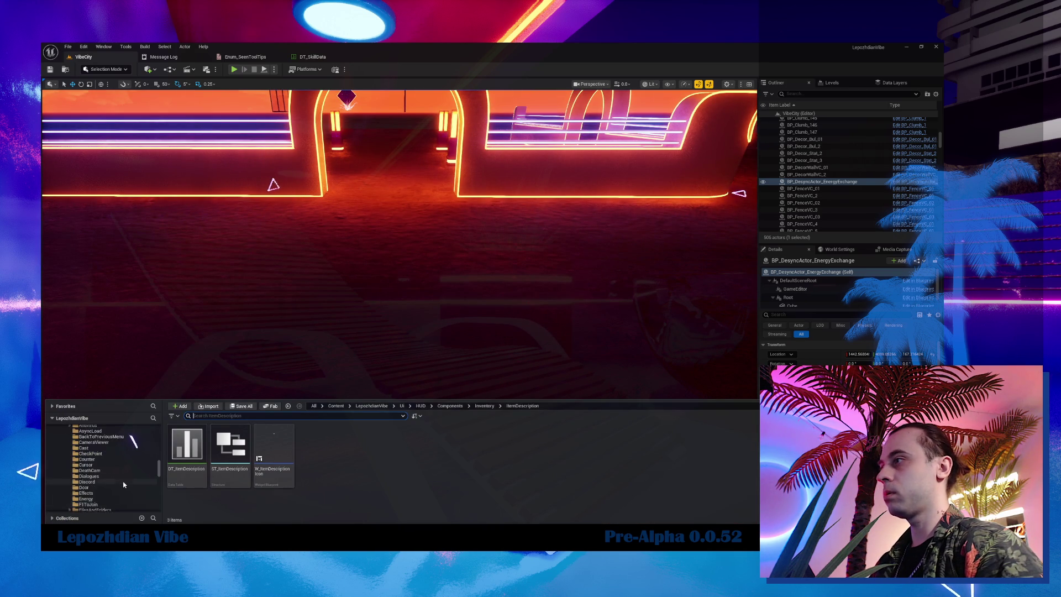
{"action": "scroll", "coordinate": [110, 464], "scroll_direction": "up", "scroll_amount": 10}
{"action": "left_click", "coordinate": [69, 434]}
{"action": "left_click", "coordinate": [268, 415]}
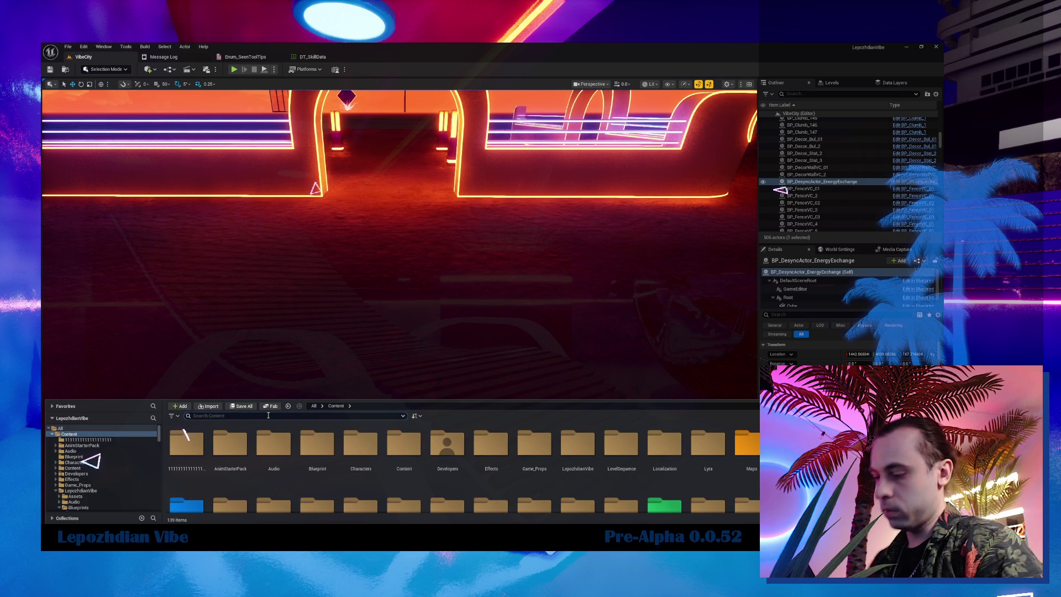
{"action": "type", "text": "skill"}
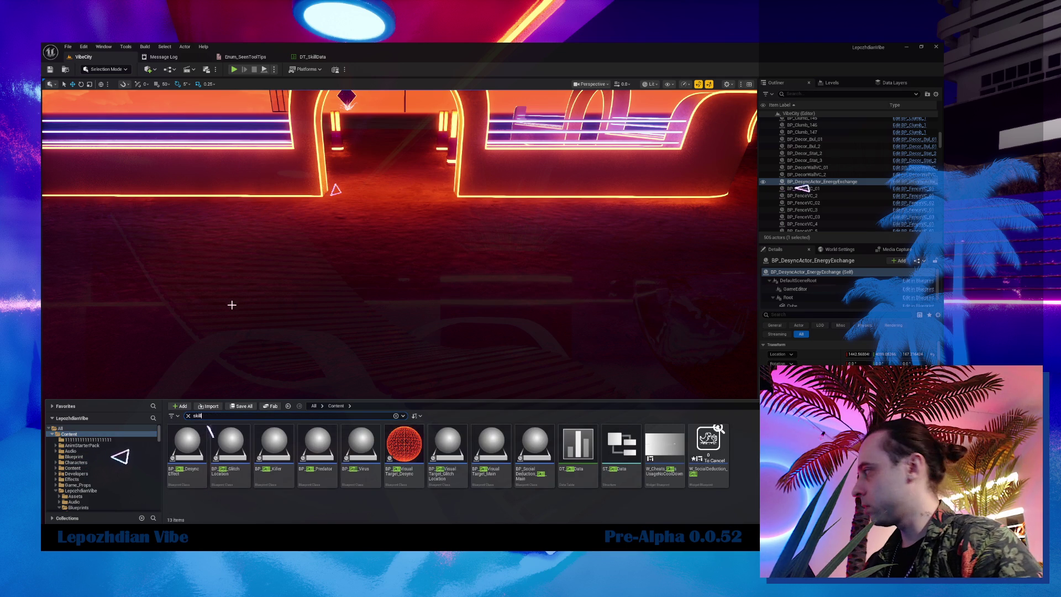
{"action": "left_click", "coordinate": [719, 440]}
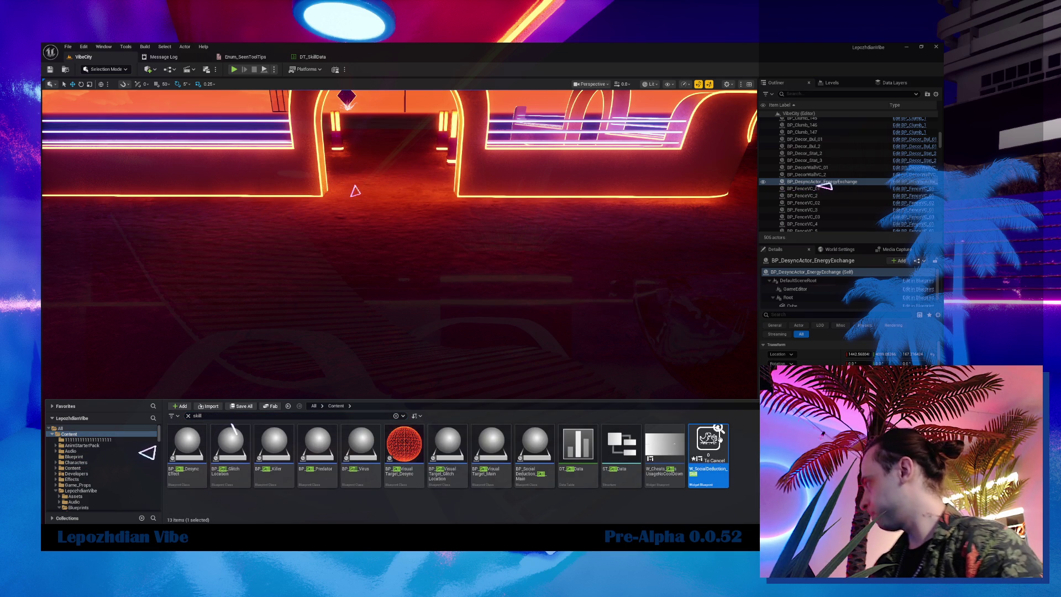
{"action": "double_click", "coordinate": [719, 438]}
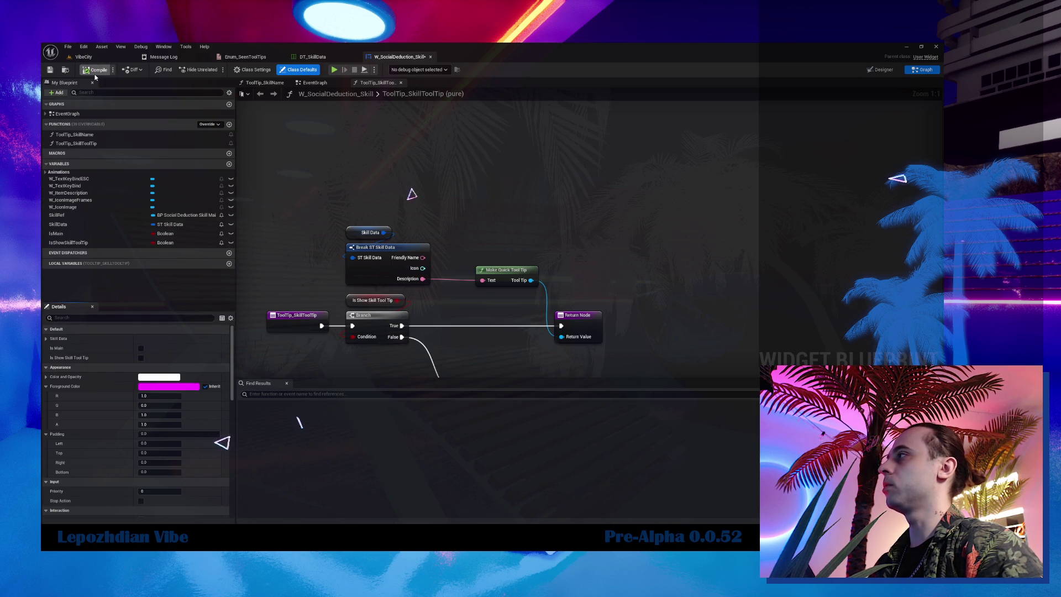
- Save all modified assets from the VibeCity level editor
{"action": "left_click", "coordinate": [83, 57]}
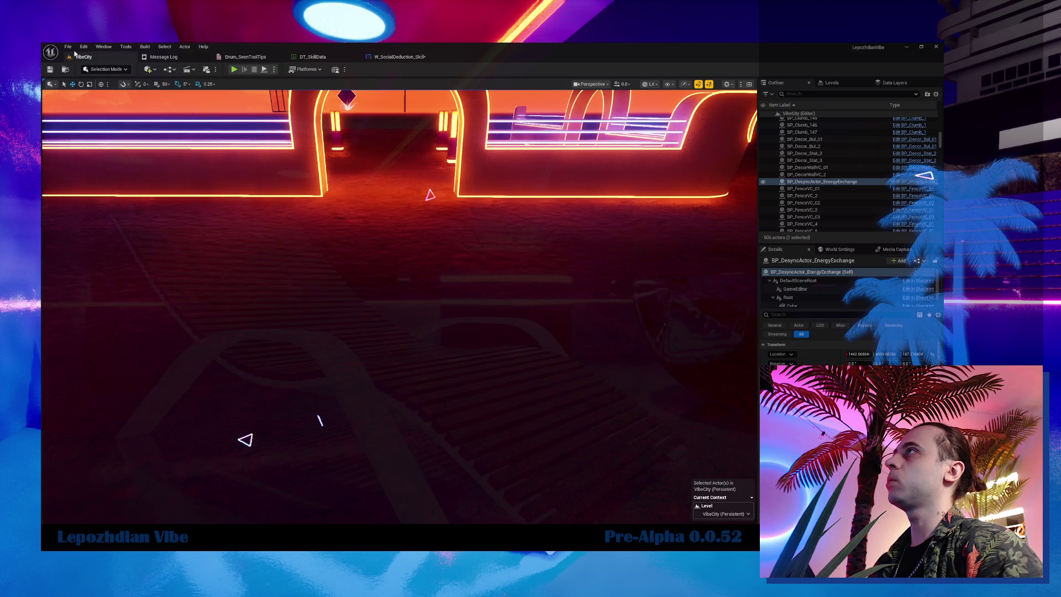
{"action": "left_click", "coordinate": [68, 47]}
{"action": "left_click", "coordinate": [89, 146]}
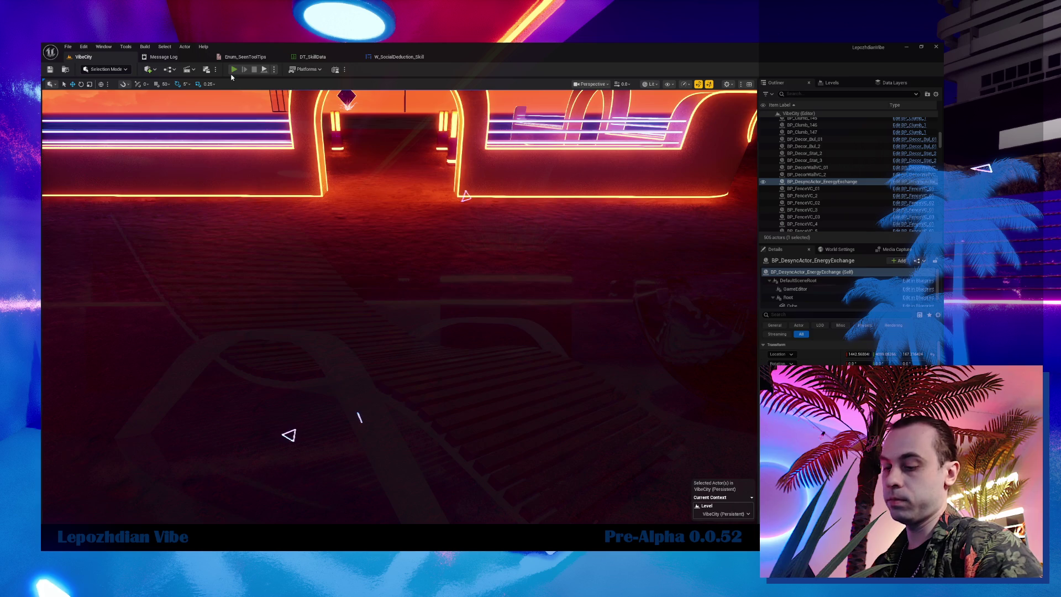
- Play the level, walk forward to check the skill tooltip, then stop the session
{"action": "left_click", "coordinate": [233, 69]}
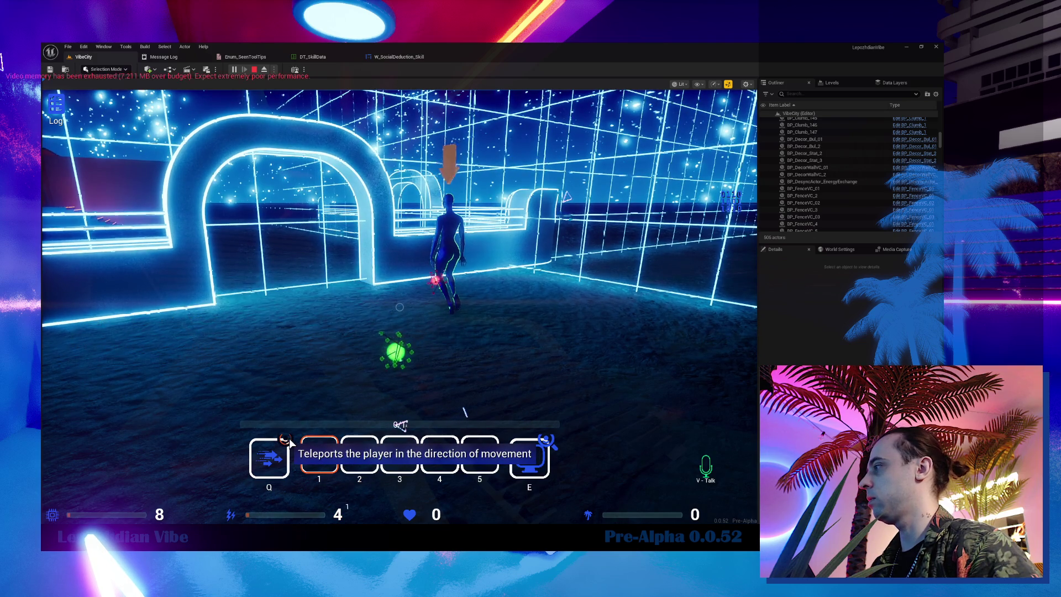
{"action": "key", "text": "w"}
{"action": "key", "text": "Escape"}
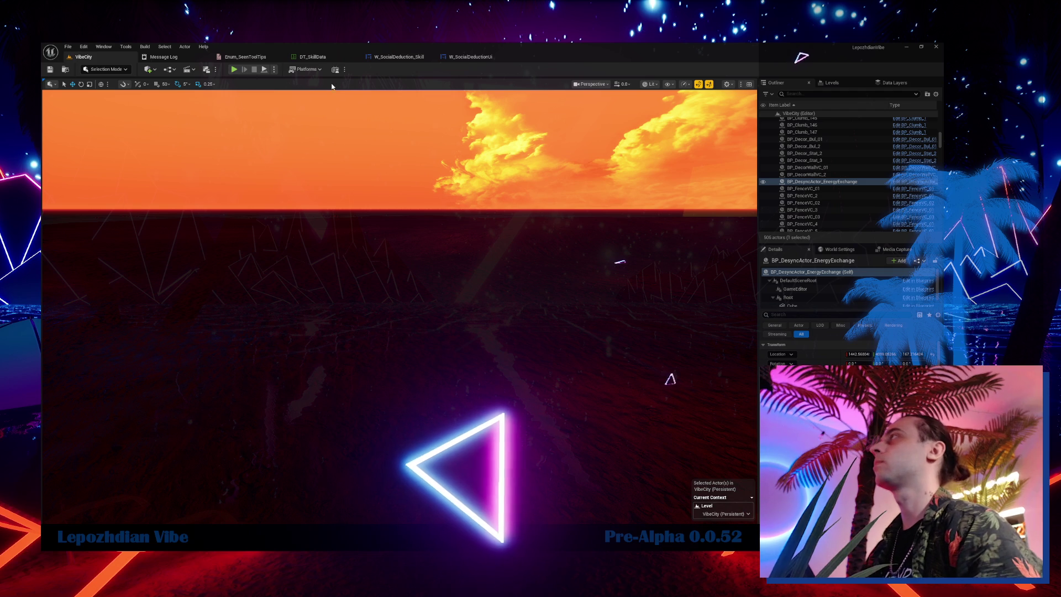
- Return to the VibeCity level and show the Content root in a taller Content Drawer
{"action": "left_click", "coordinate": [415, 59]}
{"action": "left_click", "coordinate": [82, 57]}
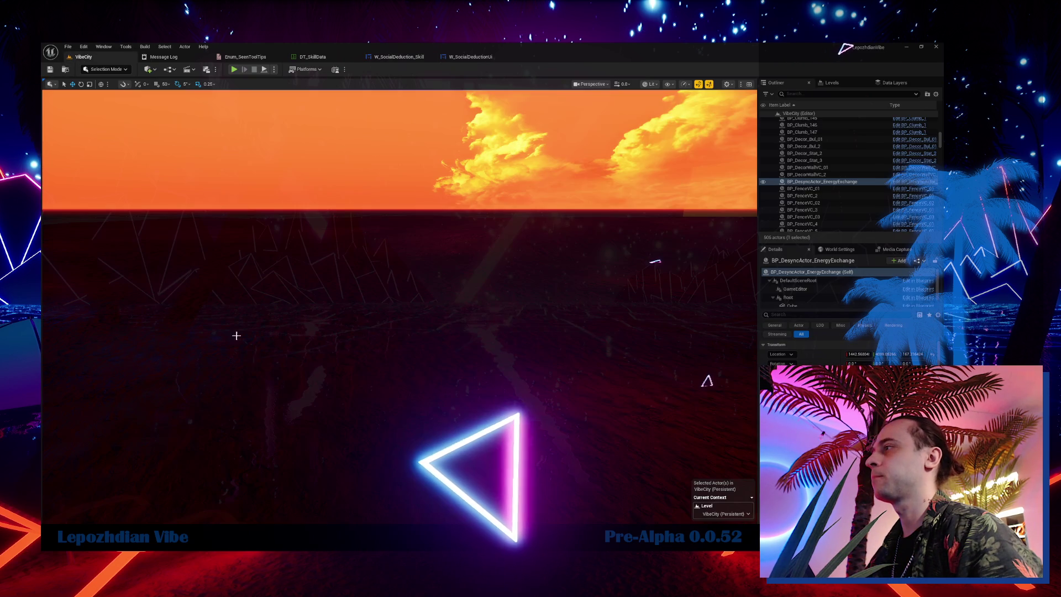
{"action": "key", "text": "ctrl+space"}
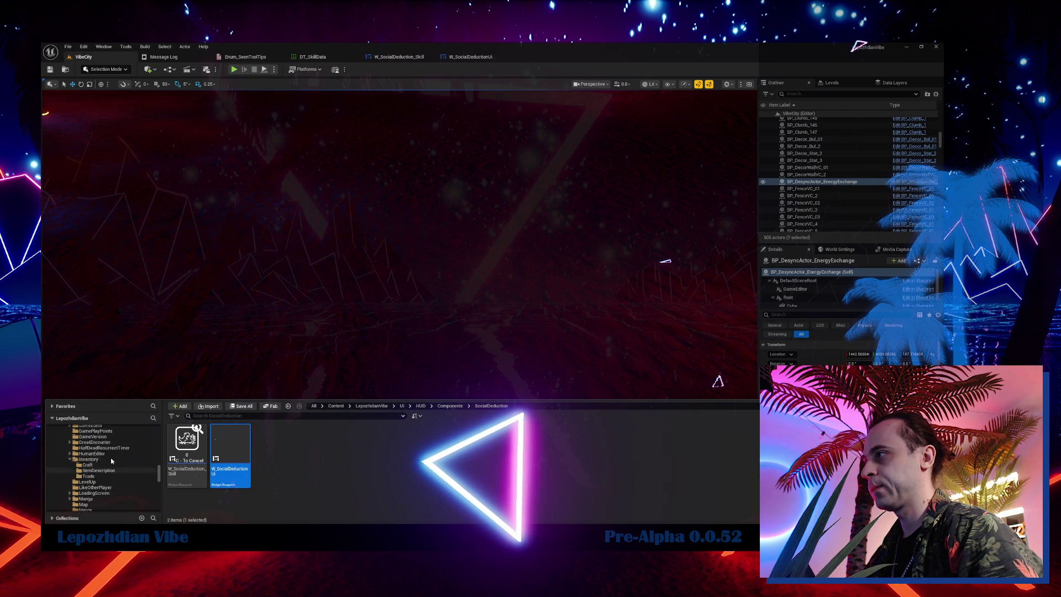
{"action": "scroll", "coordinate": [109, 457], "scroll_direction": "up", "scroll_amount": 5}
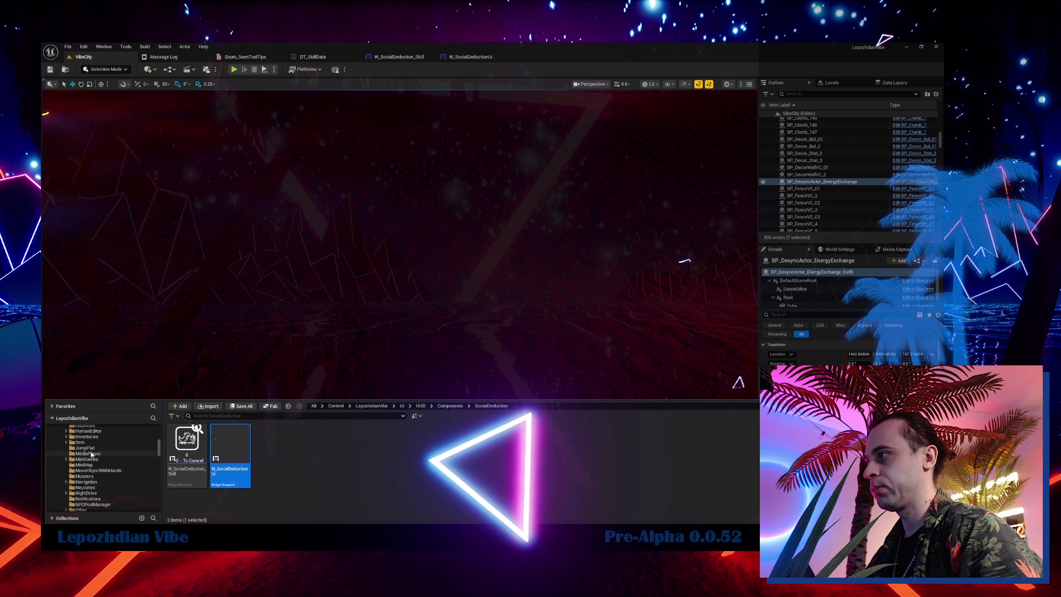
{"action": "scroll", "coordinate": [92, 460], "scroll_direction": "up", "scroll_amount": 5}
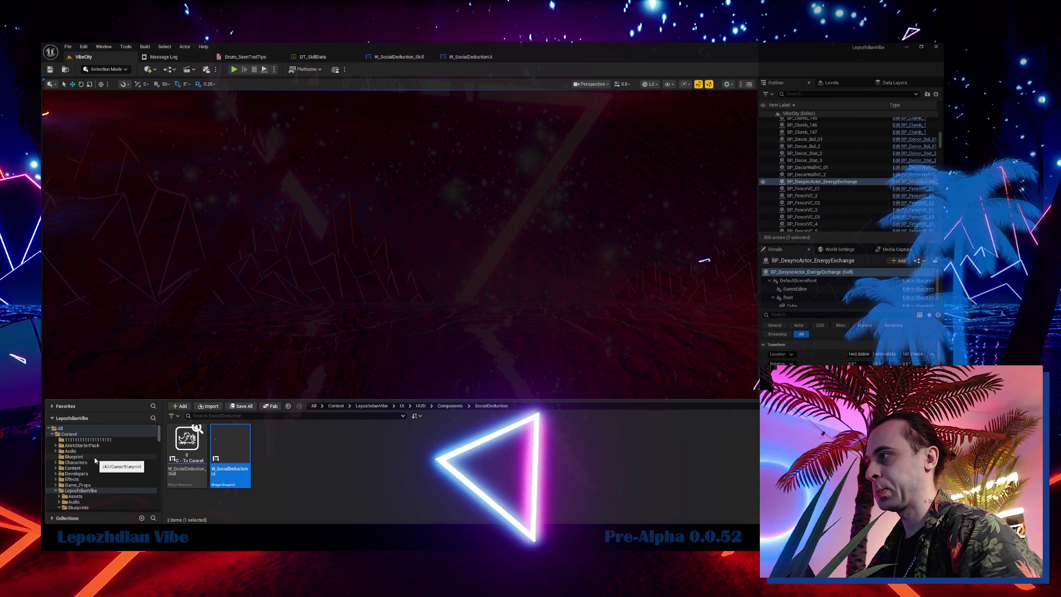
{"action": "left_click", "coordinate": [91, 434]}
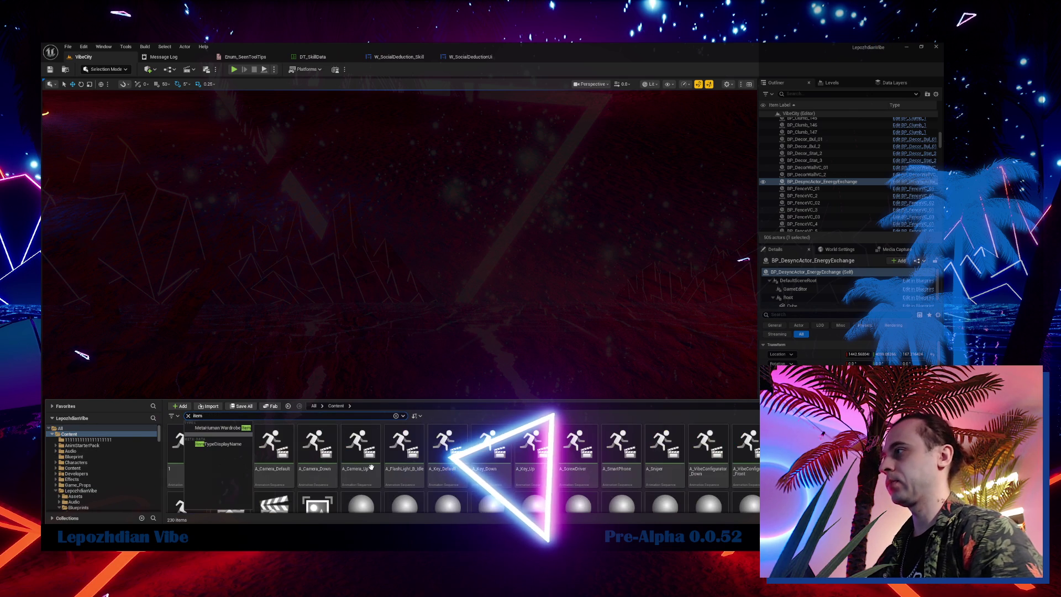
{"action": "left_click_drag", "start_coordinate": [552, 398], "coordinate": [553, 312]}
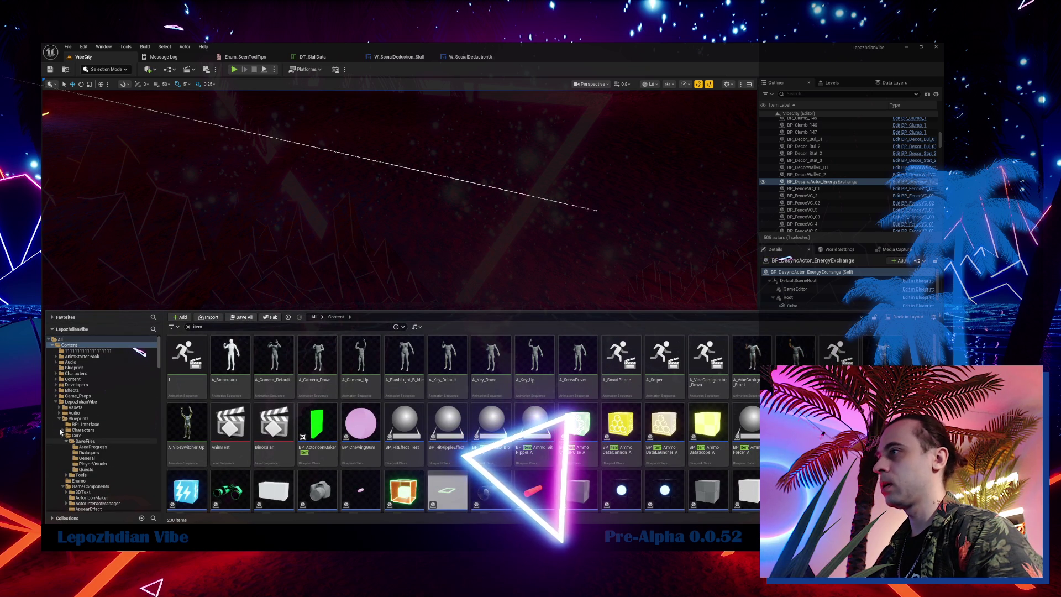
- Browse the Ui folder and open the W_InventorySlot widget
{"action": "left_click", "coordinate": [59, 418]}
{"action": "left_click", "coordinate": [78, 447]}
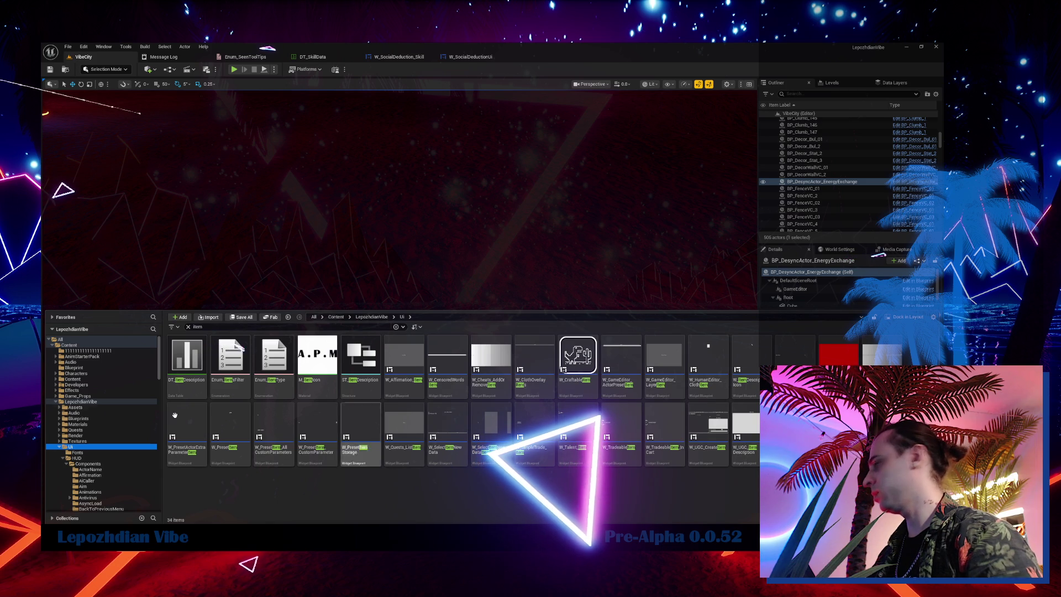
{"action": "key", "text": "ctrl+f"}
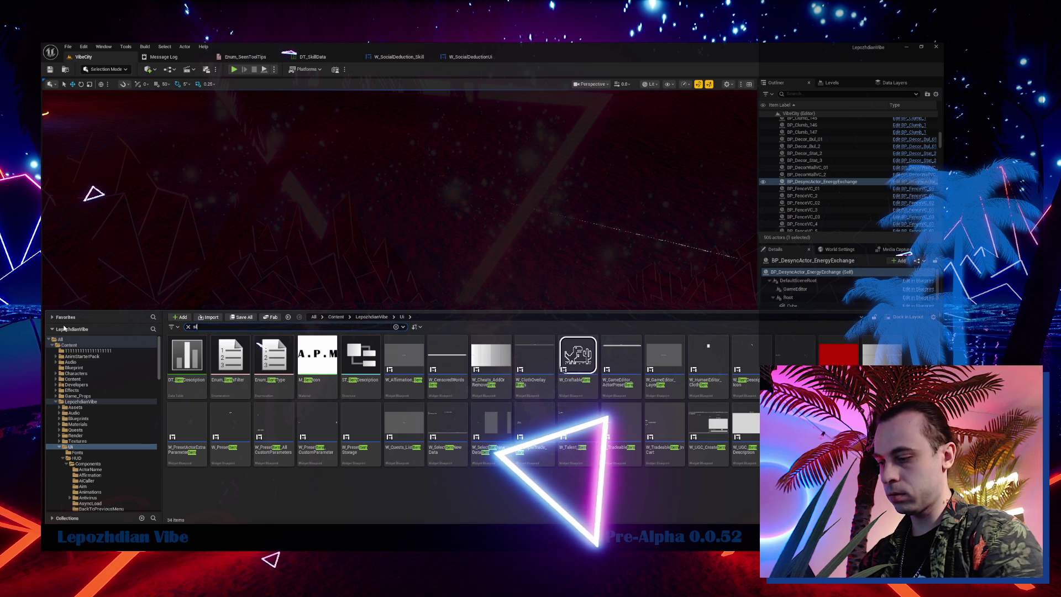
{"action": "type", "text": "slot"}
{"action": "left_click", "coordinate": [237, 341]}
{"action": "double_click", "coordinate": [237, 340]}
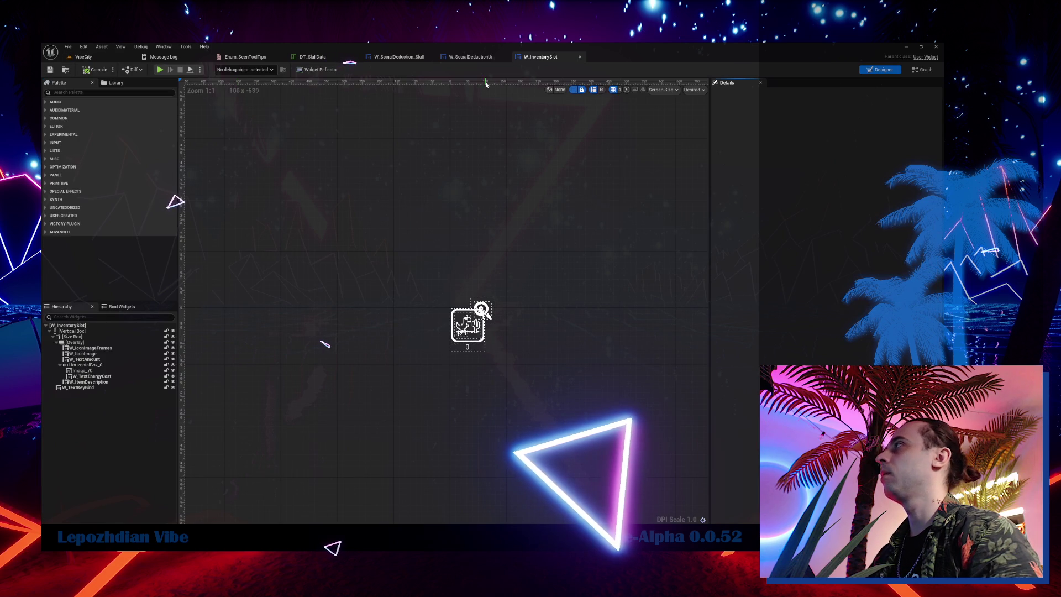
- Close the W_SocialDeductionUi tab and show W_InventorySlot's node graph
{"action": "scroll", "coordinate": [497, 351], "scroll_direction": "up", "scroll_amount": 5}
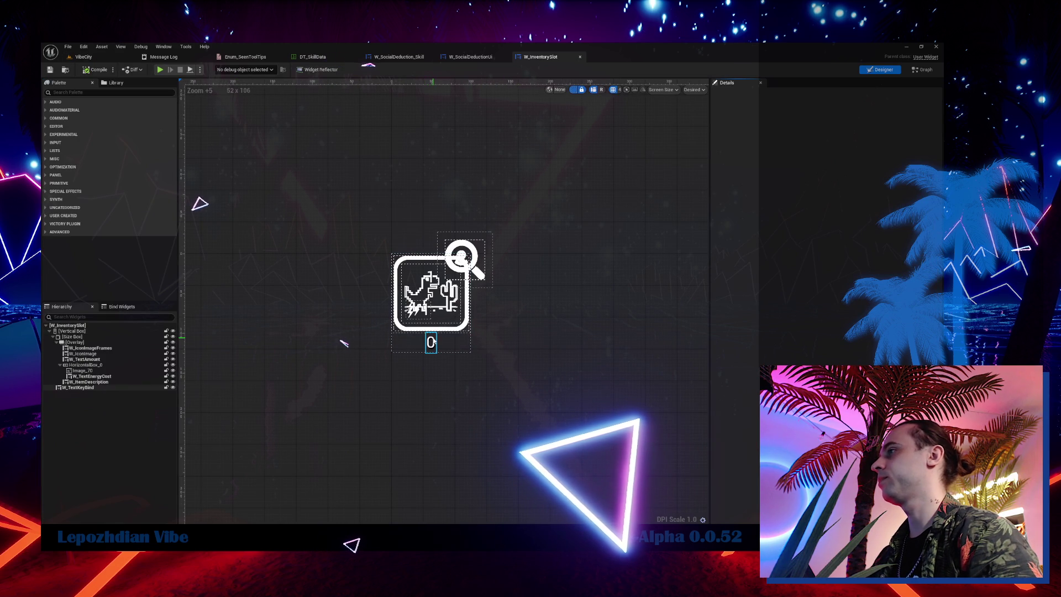
{"action": "left_click", "coordinate": [469, 57]}
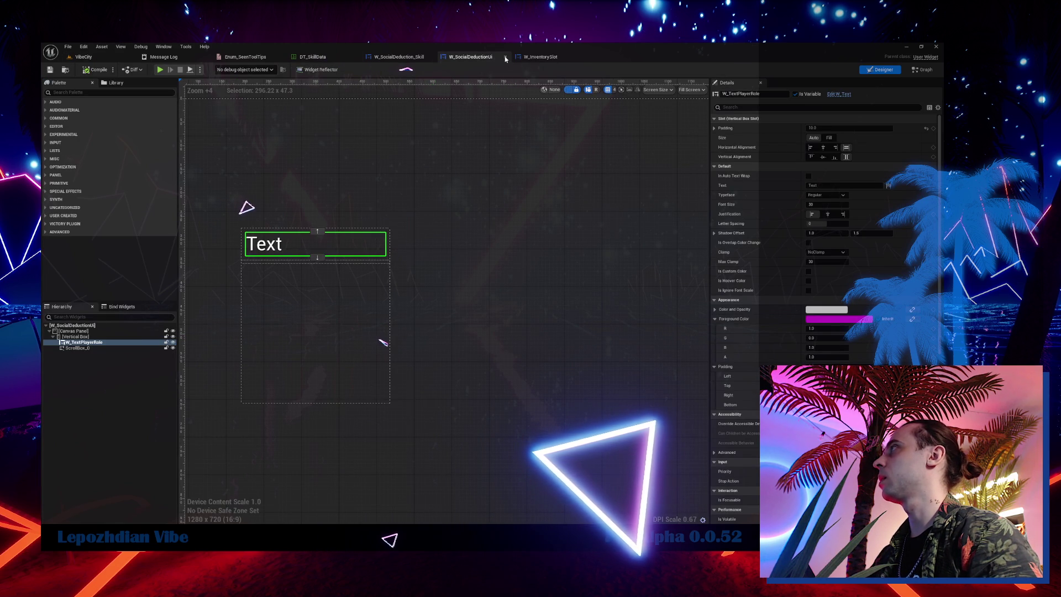
{"action": "left_click", "coordinate": [505, 57]}
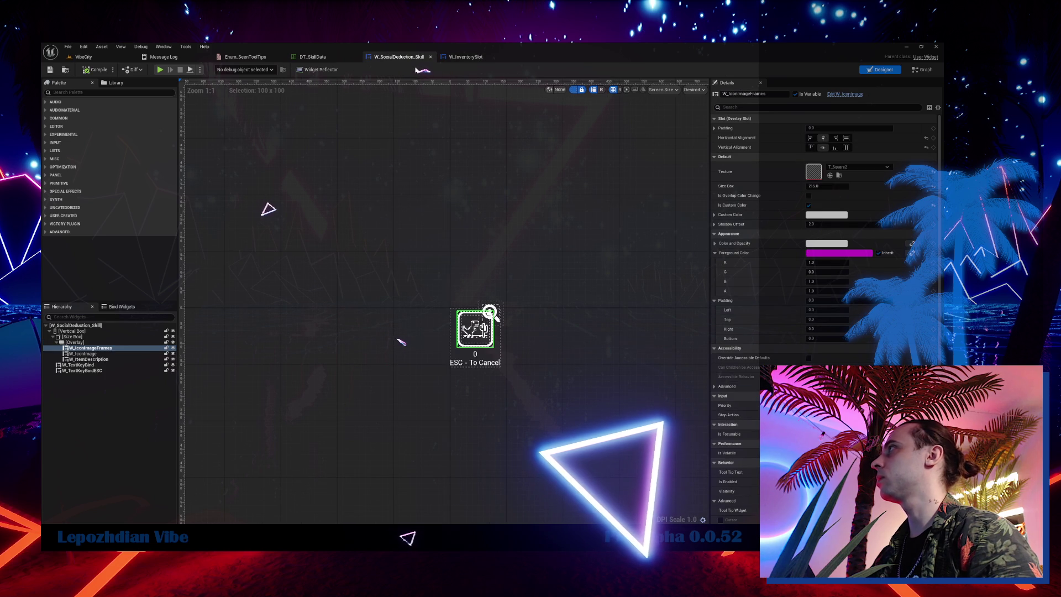
{"action": "scroll", "coordinate": [473, 246], "scroll_direction": "up", "scroll_amount": 7}
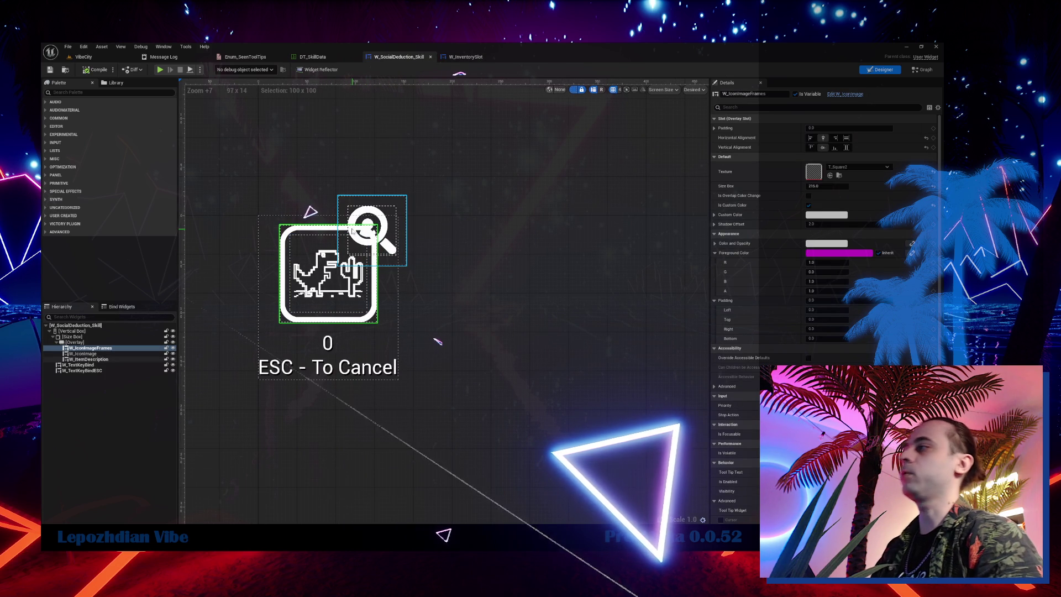
{"action": "left_click", "coordinate": [470, 57]}
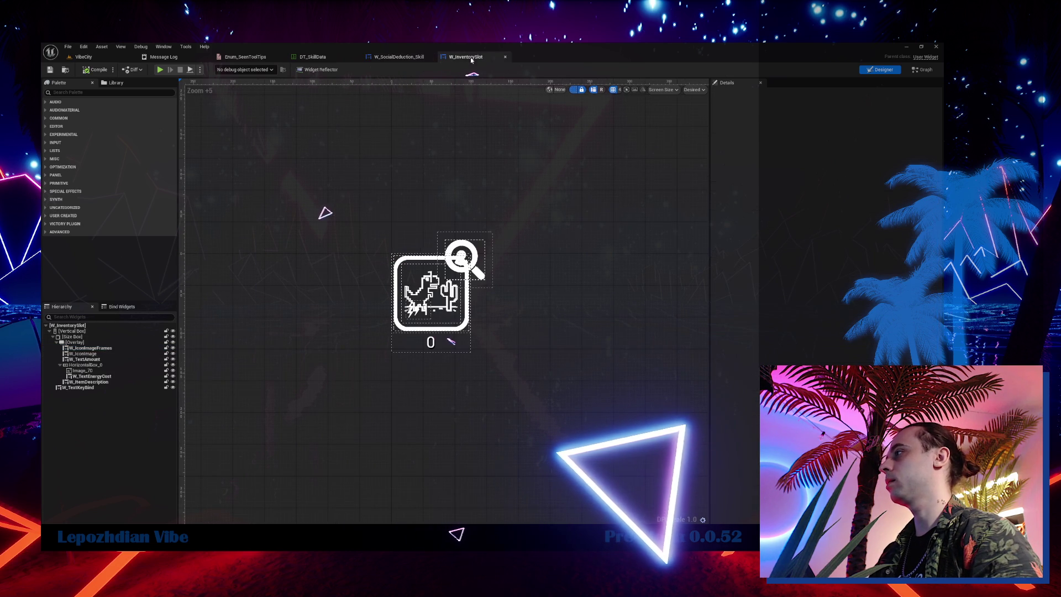
{"action": "left_click", "coordinate": [408, 57]}
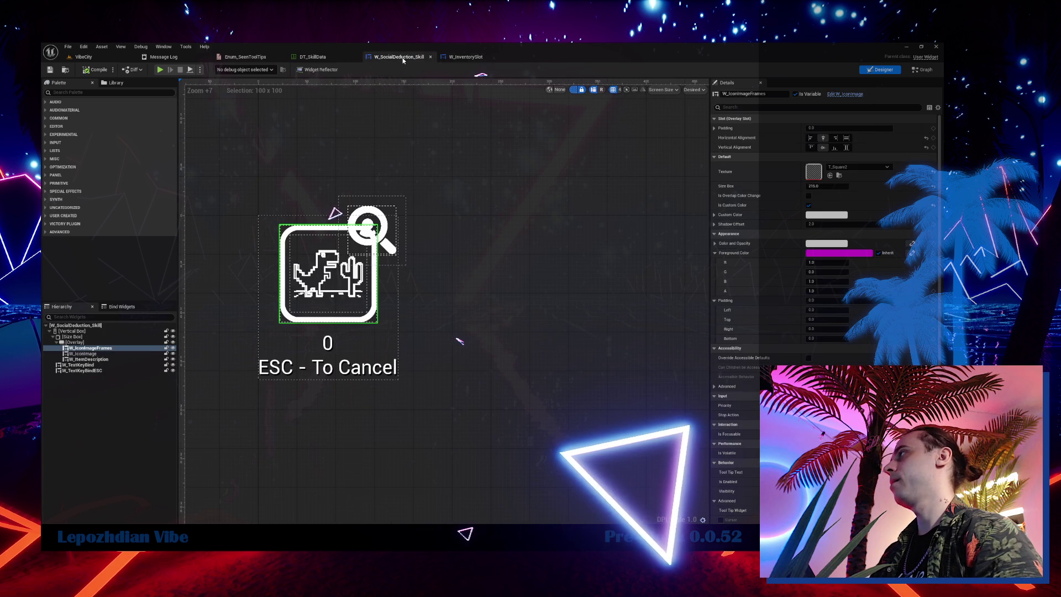
{"action": "left_click", "coordinate": [471, 58]}
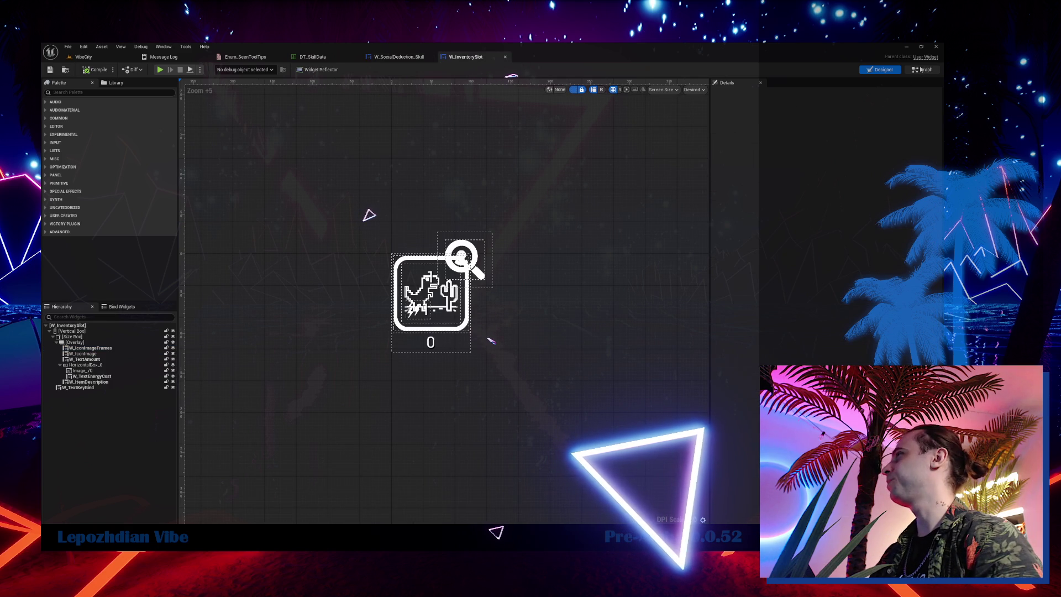
{"action": "left_click", "coordinate": [922, 70]}
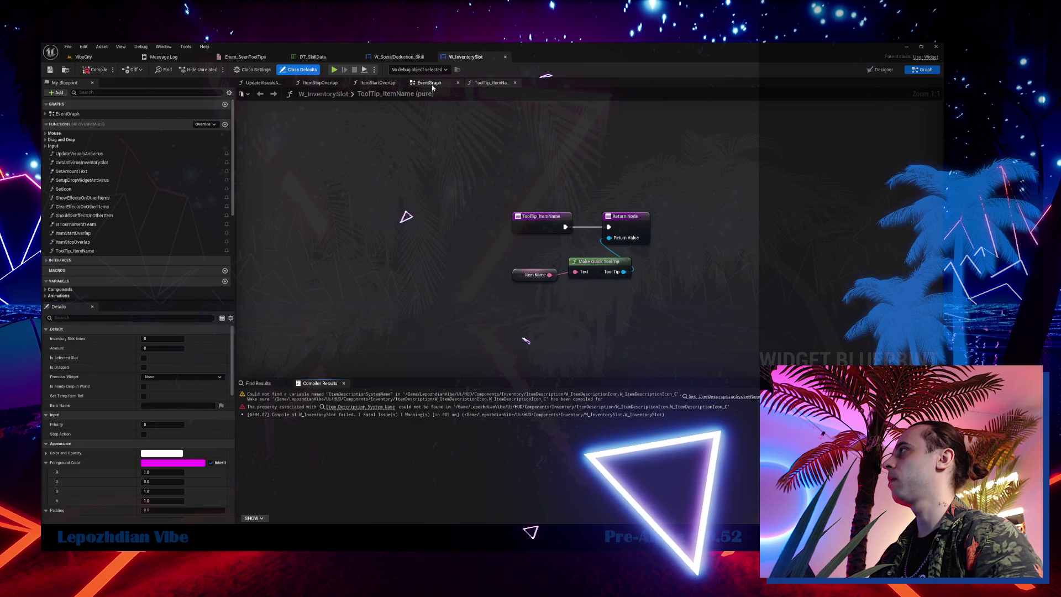
- Wire Branch directly to Set Visibility, delete the broken SET node, and compile
{"action": "left_click", "coordinate": [381, 407]}
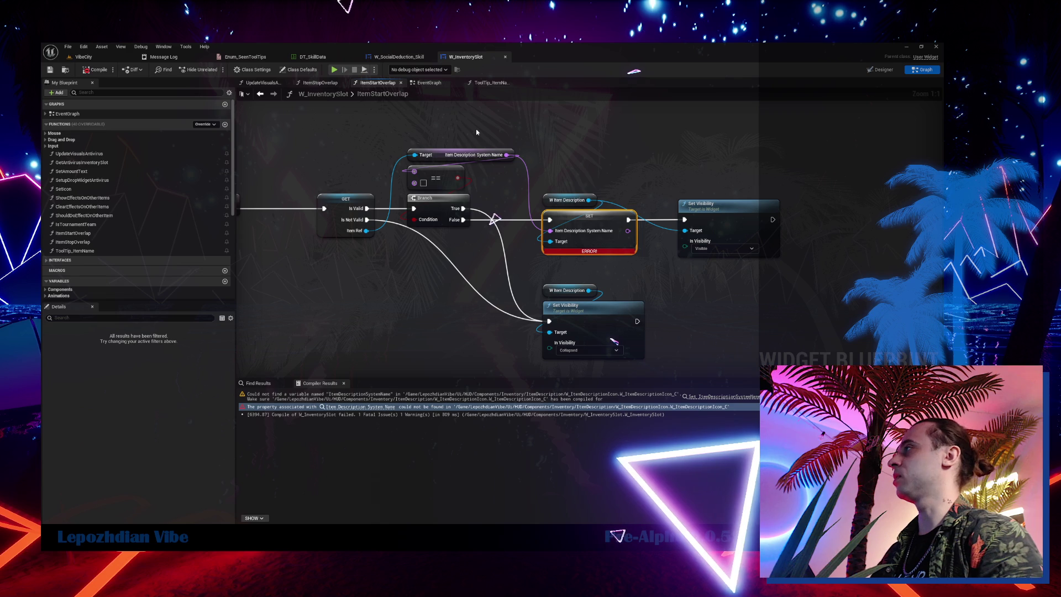
{"action": "scroll", "coordinate": [590, 237], "scroll_direction": "down", "scroll_amount": 5}
{"action": "scroll", "coordinate": [590, 236], "scroll_direction": "up", "scroll_amount": 3}
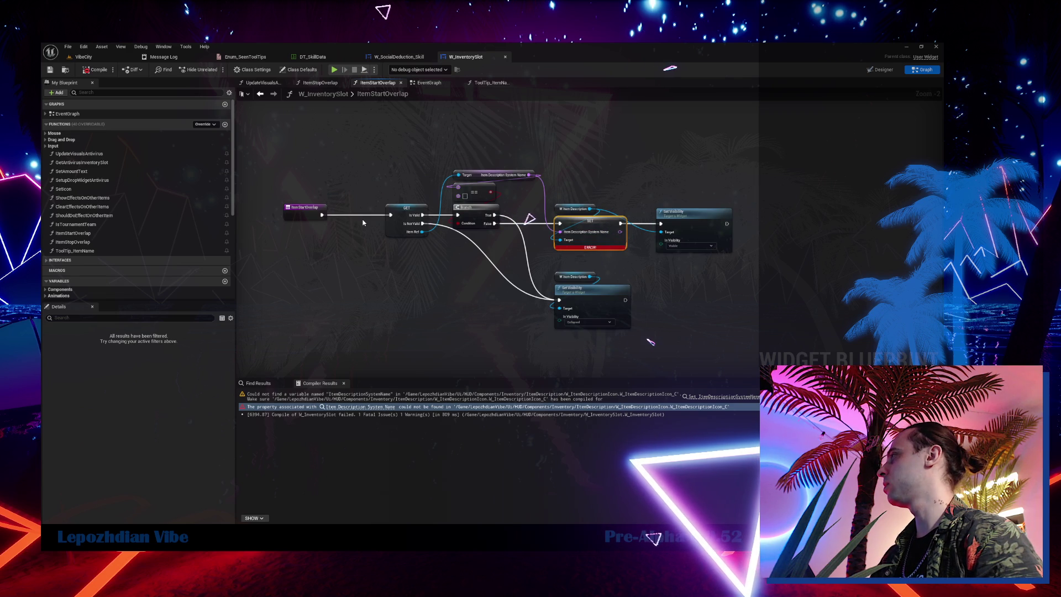
{"action": "left_click", "coordinate": [510, 248]}
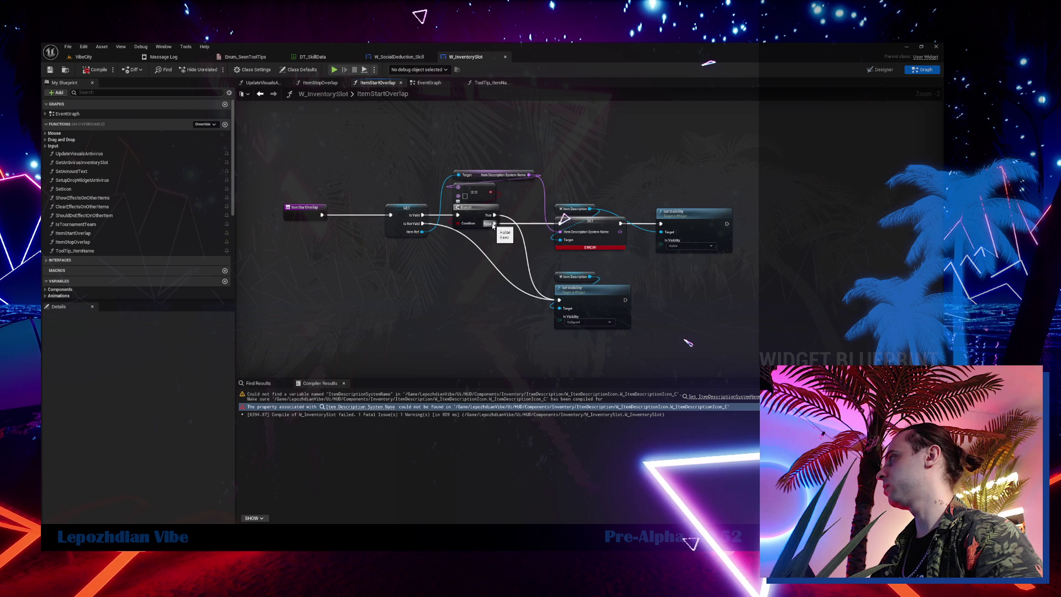
{"action": "mouse_move", "coordinate": [494, 224]}
{"action": "left_mouse_down"}
{"action": "mouse_move", "coordinate": [664, 224]}
{"action": "mouse_move", "coordinate": [609, 239]}
{"action": "left_mouse_up"}
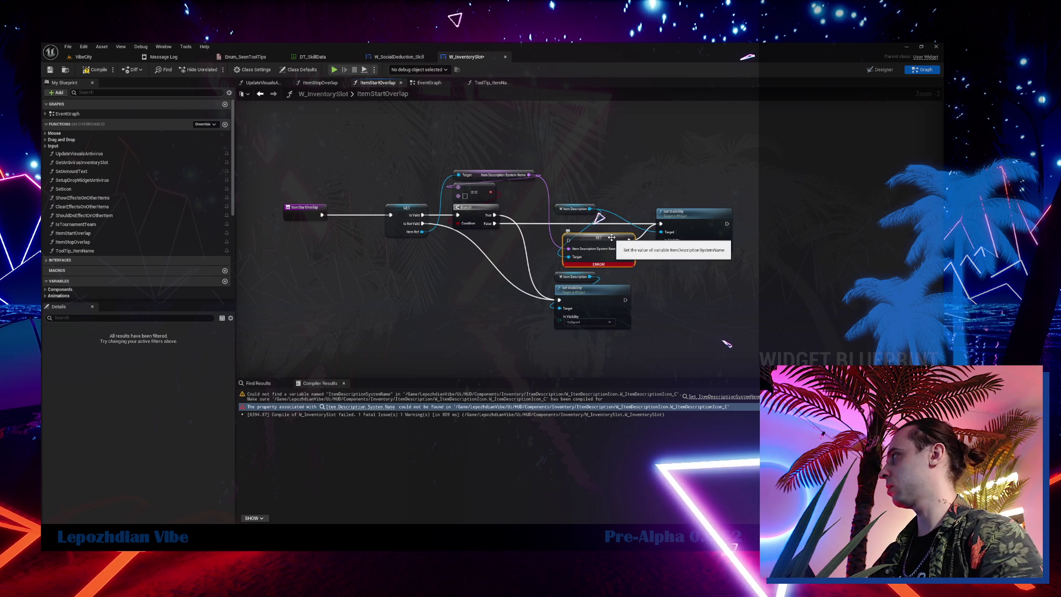
{"action": "key", "text": "Delete"}
{"action": "mouse_move", "coordinate": [675, 211]}
{"action": "left_mouse_down"}
{"action": "mouse_move", "coordinate": [572, 220]}
{"action": "mouse_move", "coordinate": [590, 225]}
{"action": "left_mouse_up"}
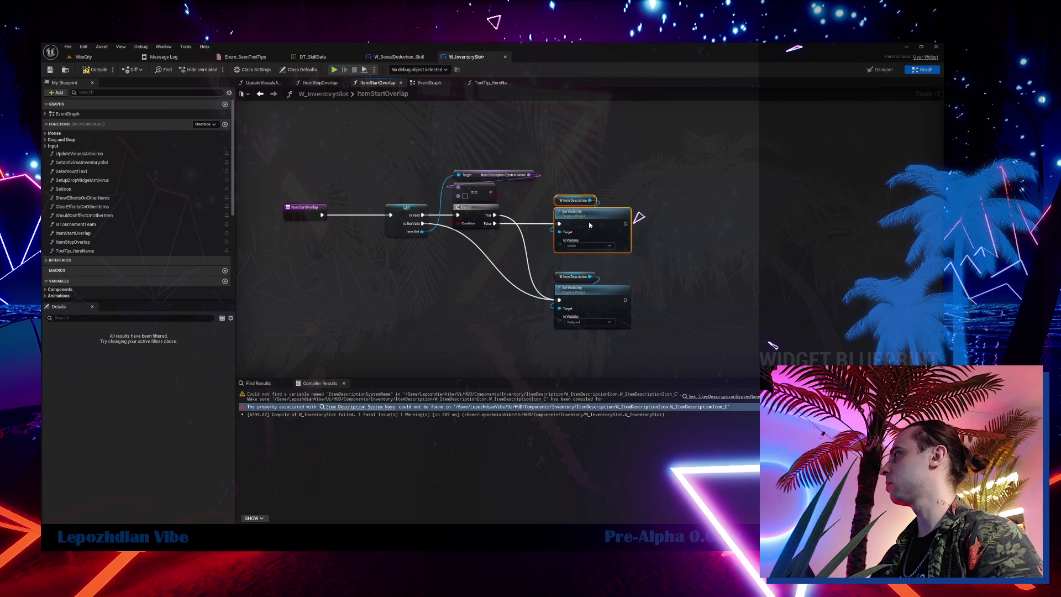
{"action": "left_click", "coordinate": [94, 71]}
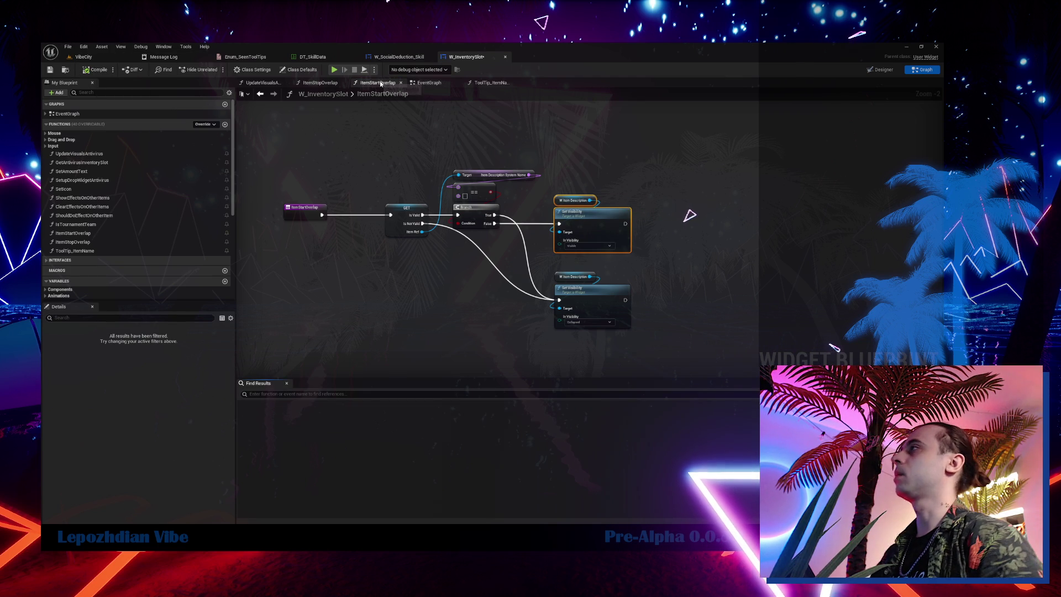
- In the EventGraph, wire SET straight to Item Stop Overlap and delete its debug Print String
{"action": "left_click", "coordinate": [429, 84]}
{"action": "scroll", "coordinate": [451, 226], "scroll_direction": "down", "scroll_amount": 8}
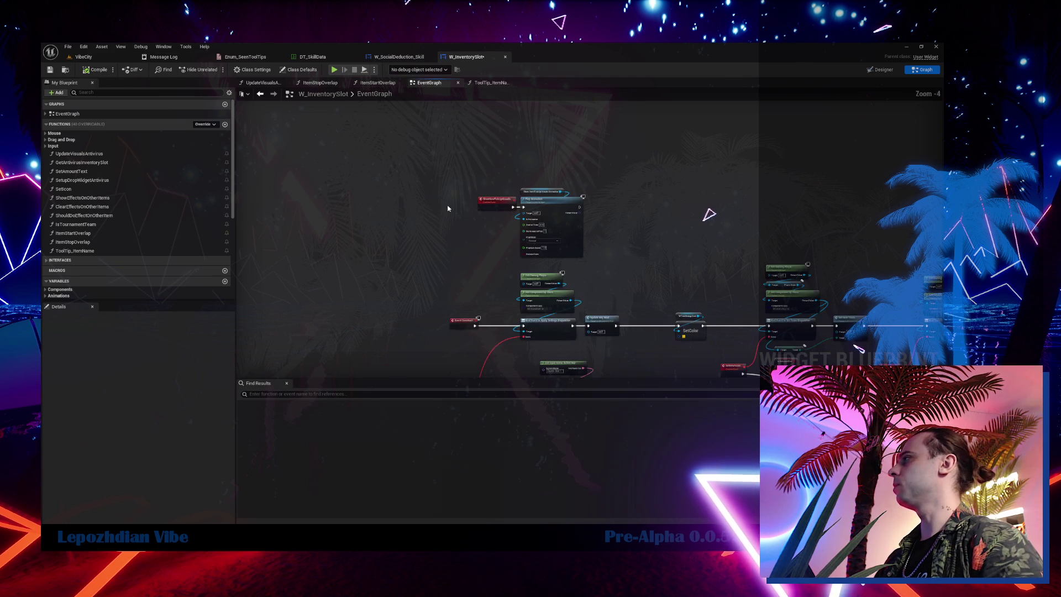
{"action": "scroll", "coordinate": [450, 230], "scroll_direction": "up", "scroll_amount": 8}
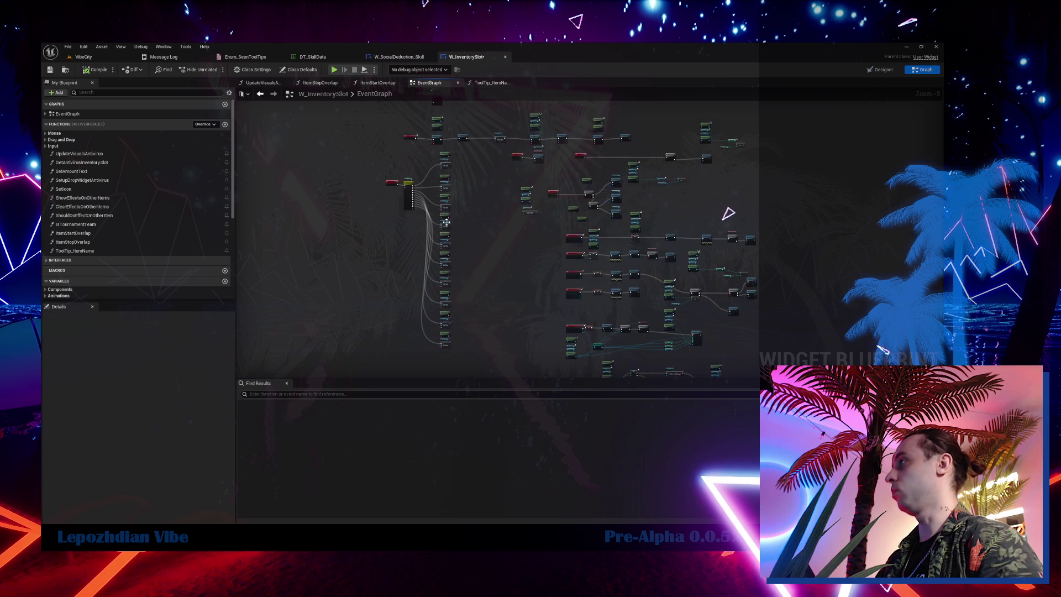
{"action": "scroll", "coordinate": [442, 226], "scroll_direction": "down", "scroll_amount": 8}
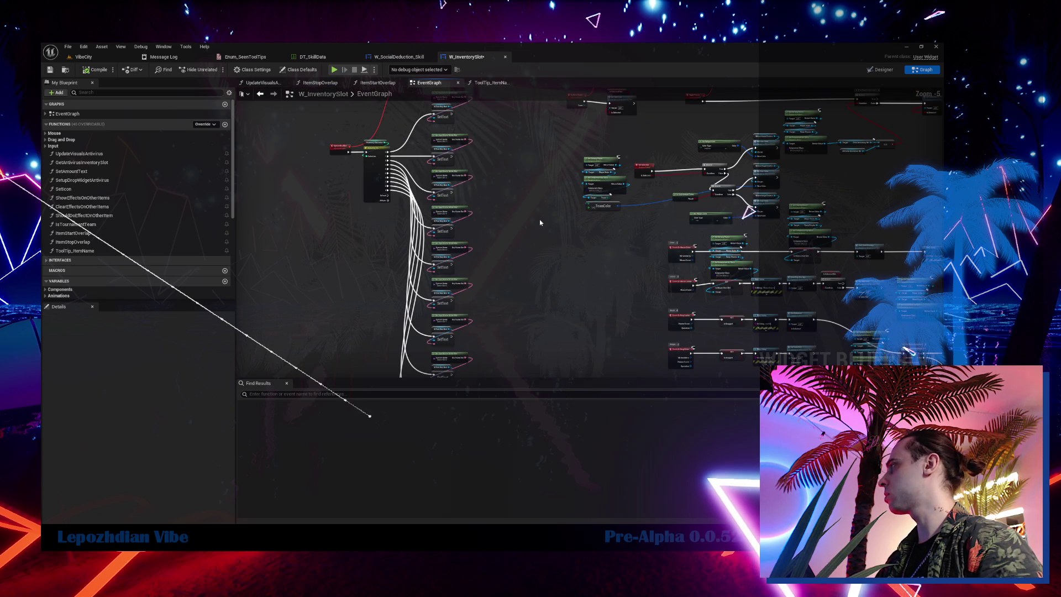
{"action": "scroll", "coordinate": [391, 208], "scroll_direction": "up", "scroll_amount": 3}
{"action": "left_click_drag", "start_coordinate": [463, 261], "coordinate": [531, 296]}
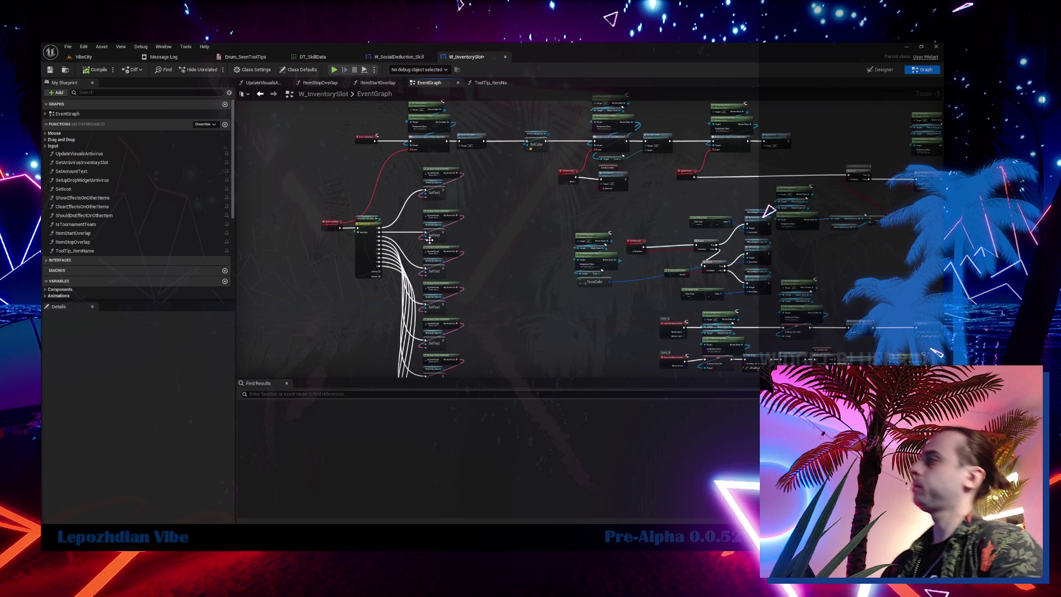
{"action": "scroll", "coordinate": [401, 224], "scroll_direction": "up", "scroll_amount": 5}
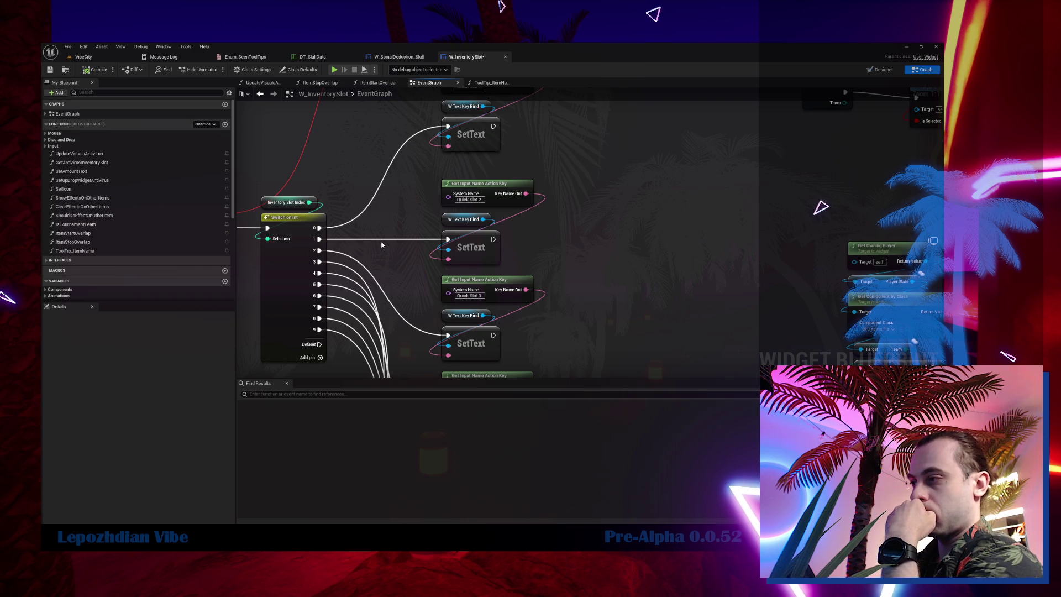
{"action": "scroll", "coordinate": [381, 245], "scroll_direction": "down", "scroll_amount": 2}
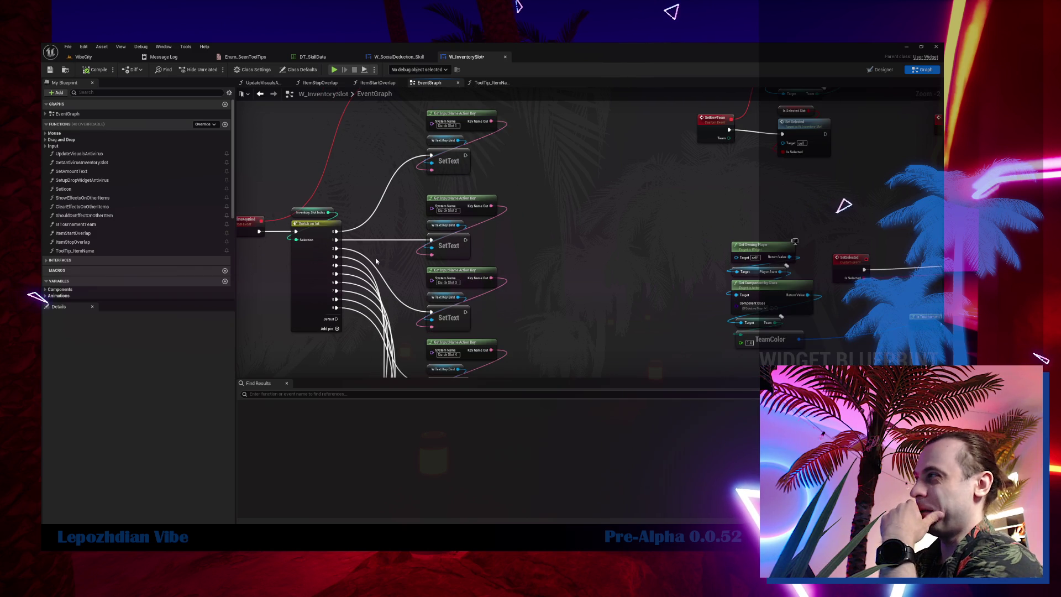
{"action": "scroll", "coordinate": [375, 257], "scroll_direction": "down", "scroll_amount": 4}
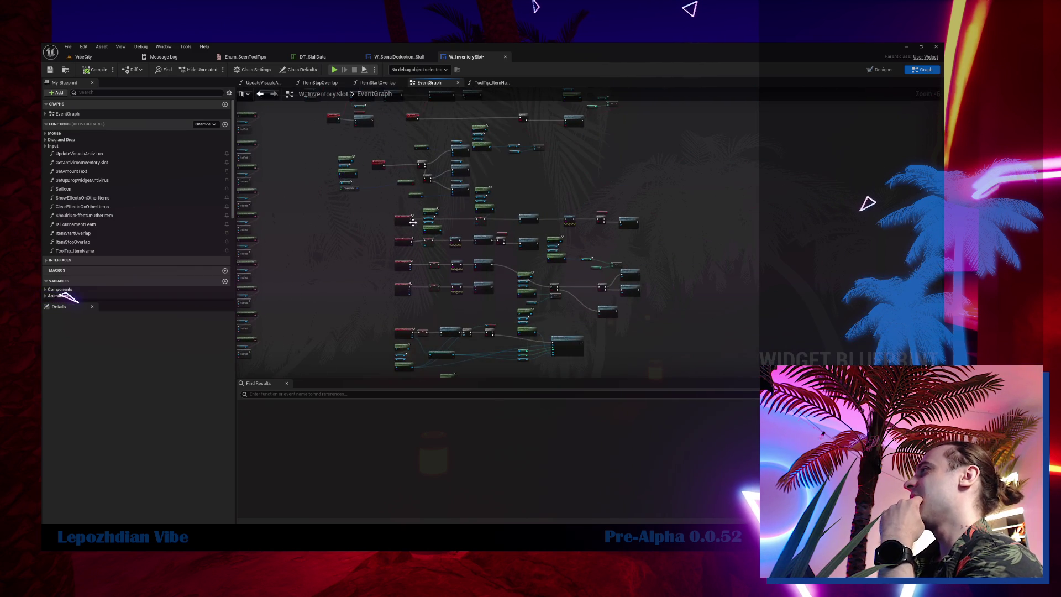
{"action": "scroll", "coordinate": [409, 220], "scroll_direction": "up", "scroll_amount": 4}
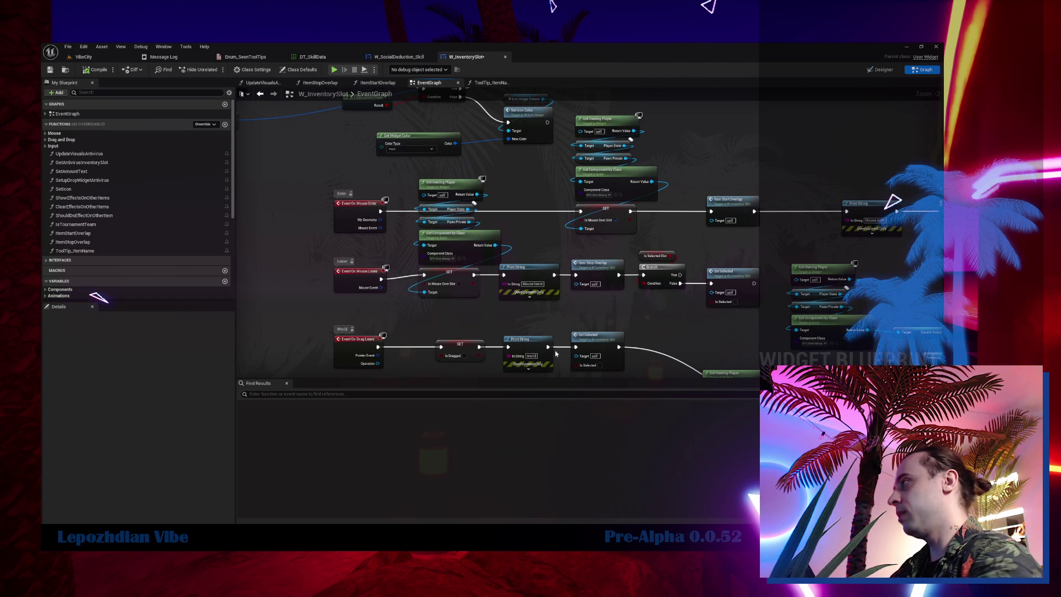
{"action": "left_click_drag", "start_coordinate": [555, 275], "coordinate": [577, 276]}
{"action": "left_click", "coordinate": [525, 268]}
{"action": "key", "text": "Delete"}
- Bypass and delete the Print String nodes on the World and Widget Set Selected rows
{"action": "left_click_drag", "start_coordinate": [452, 235], "coordinate": [550, 235]}
{"action": "left_click", "coordinate": [495, 228]}
{"action": "key", "text": "Delete"}
{"action": "left_click_drag", "start_coordinate": [452, 303], "coordinate": [550, 303]}
{"action": "left_click", "coordinate": [500, 295]}
{"action": "key", "text": "Delete"}
- Select the Print String under Event On Focus Lost and recompile the blueprint
{"action": "scroll", "coordinate": [359, 272], "scroll_direction": "down", "scroll_amount": 8}
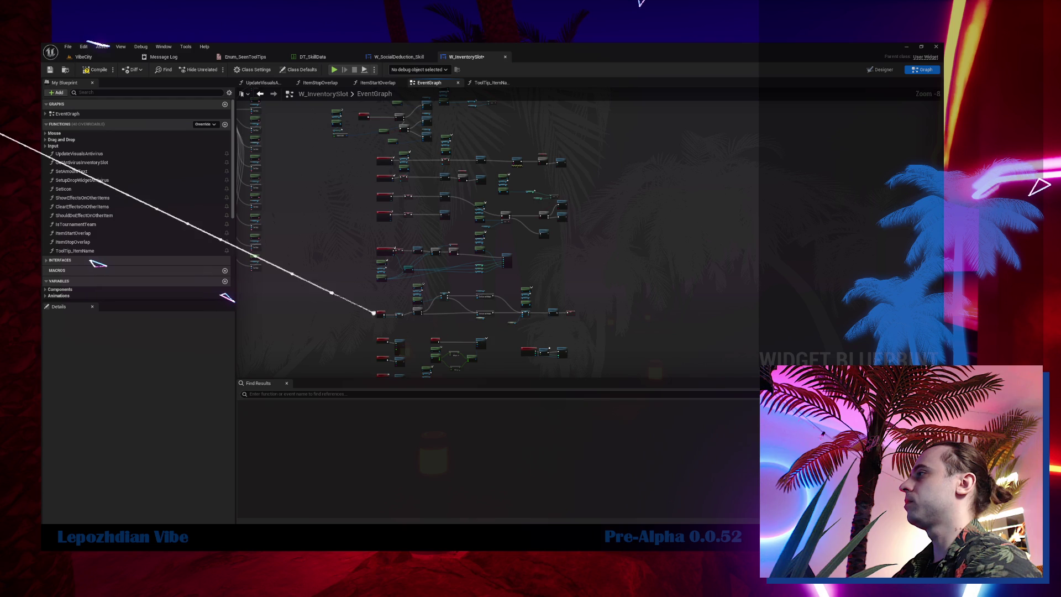
{"action": "scroll", "coordinate": [358, 272], "scroll_direction": "up", "scroll_amount": 9}
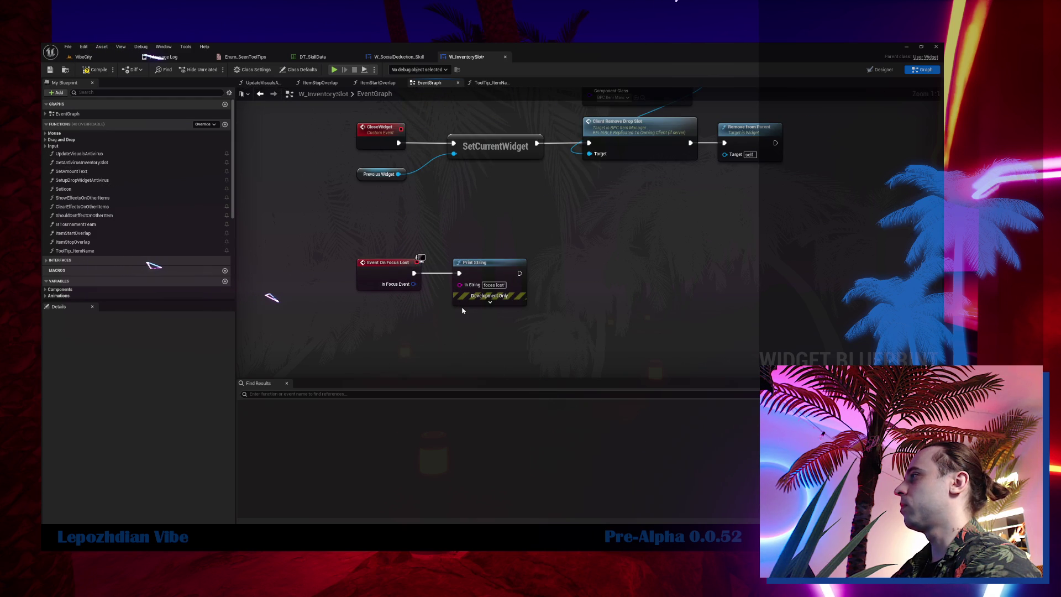
{"action": "mouse_move", "coordinate": [462, 325]}
{"action": "left_mouse_down"}
{"action": "mouse_move", "coordinate": [429, 202]}
{"action": "mouse_move", "coordinate": [487, 214]}
{"action": "left_mouse_up"}
{"action": "left_click", "coordinate": [487, 213]}
{"action": "scroll", "coordinate": [448, 186], "scroll_direction": "down", "scroll_amount": 9}
{"action": "scroll", "coordinate": [326, 297], "scroll_direction": "up", "scroll_amount": 8}
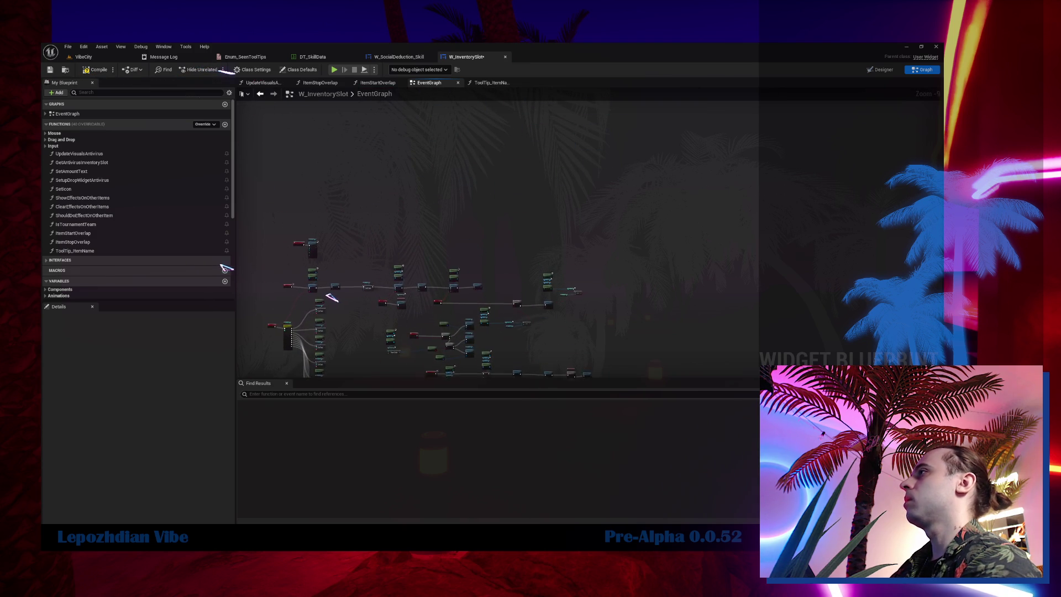
{"action": "left_click_drag", "start_coordinate": [423, 216], "coordinate": [428, 214]}
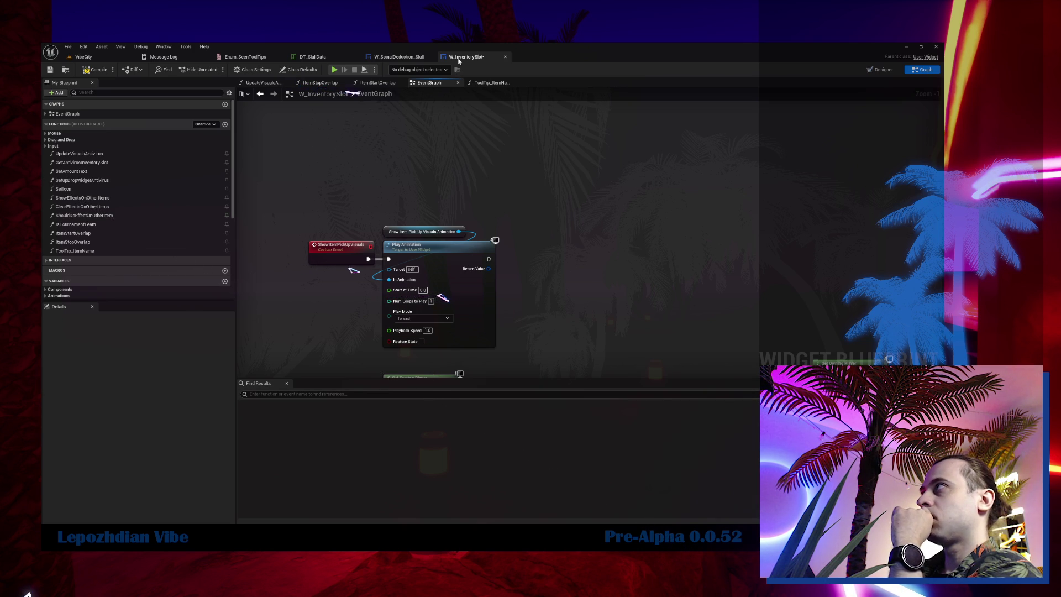
{"action": "left_click", "coordinate": [95, 70]}
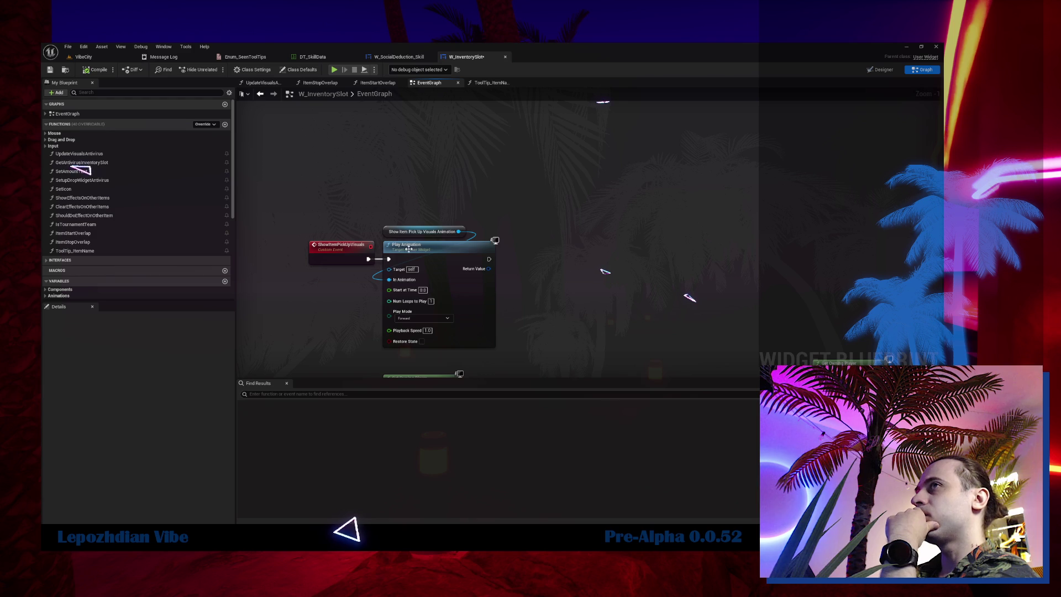
- Switch W_InventorySlot from its graph back to the Designer layout
{"action": "scroll", "coordinate": [404, 247], "scroll_direction": "down", "scroll_amount": 5}
{"action": "scroll", "coordinate": [404, 150], "scroll_direction": "up", "scroll_amount": 4}
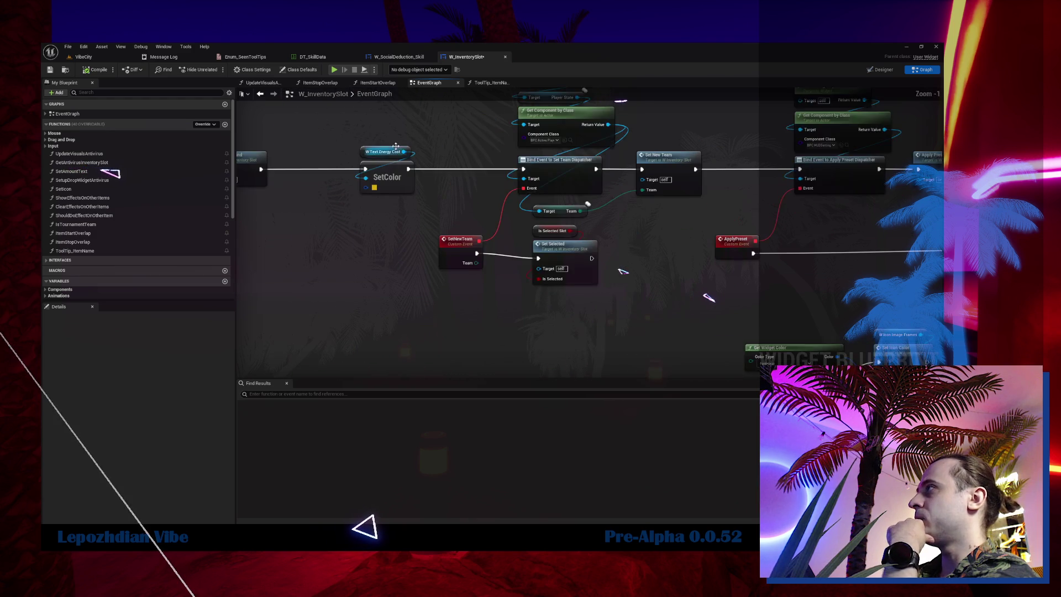
{"action": "scroll", "coordinate": [888, 115], "scroll_direction": "up", "scroll_amount": 1}
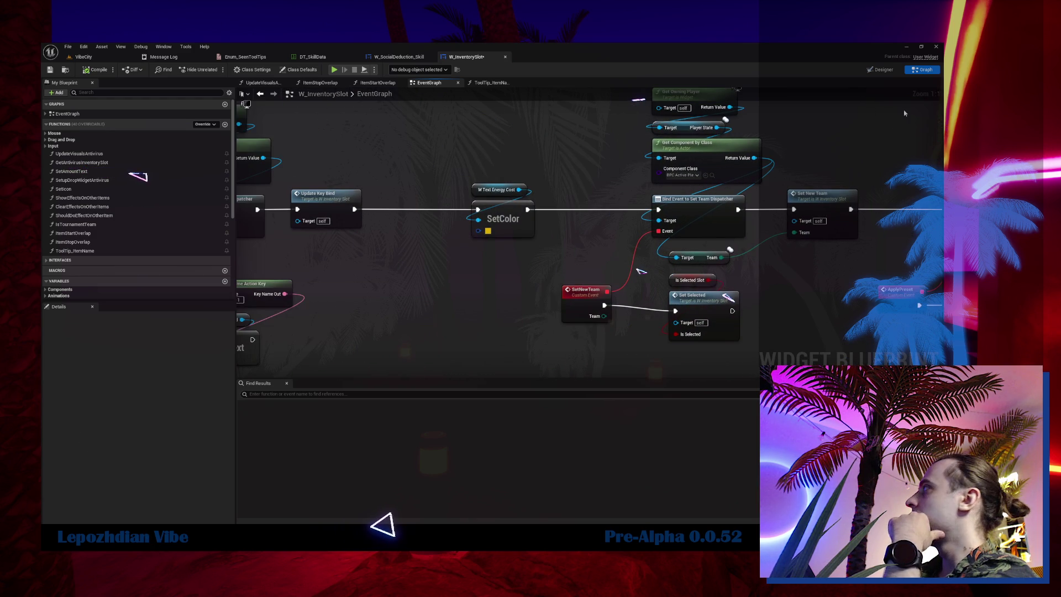
{"action": "left_click", "coordinate": [883, 71]}
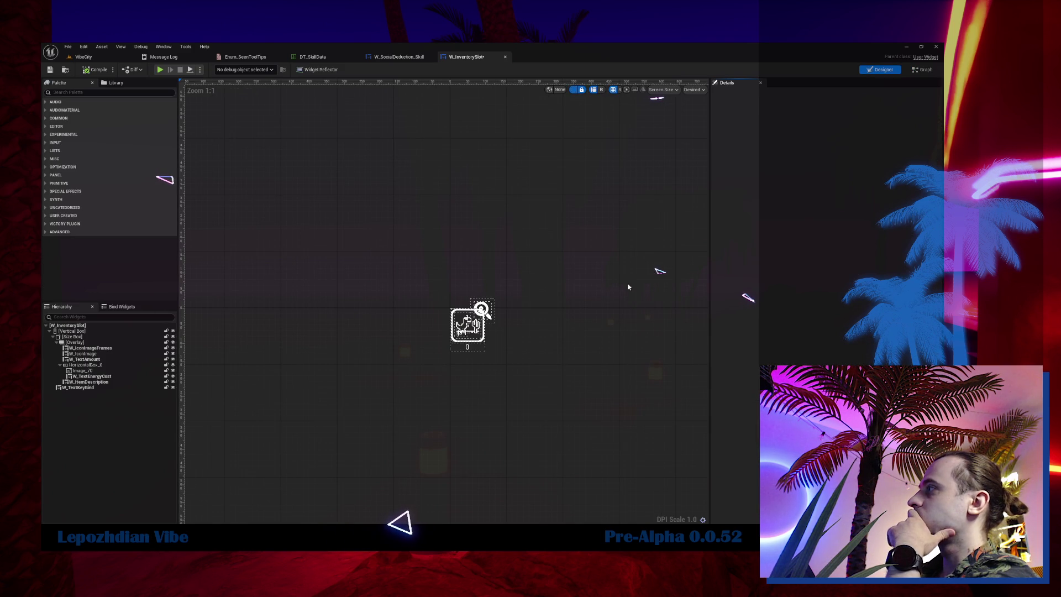
- Select the W_TextEnergyCost text, switch to the graph, and open its variable's context menu
{"action": "scroll", "coordinate": [491, 335], "scroll_direction": "up", "scroll_amount": 7}
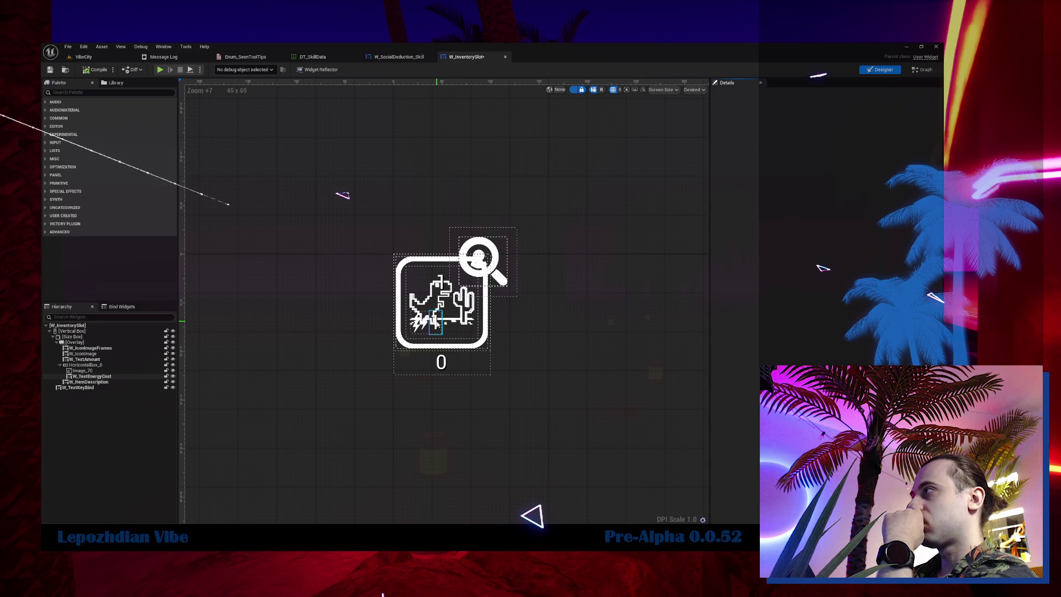
{"action": "left_click", "coordinate": [436, 324]}
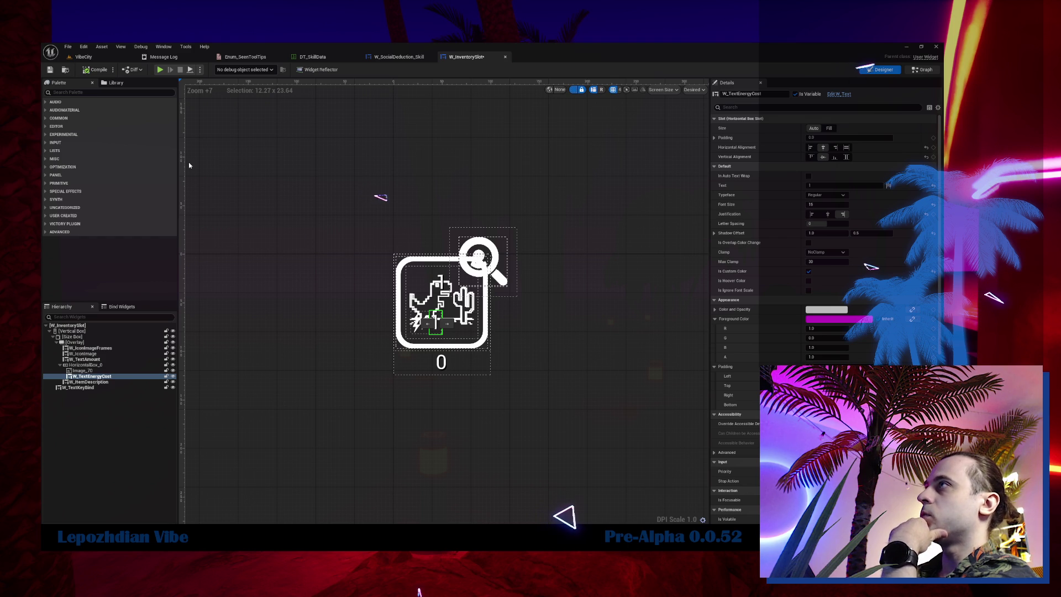
{"action": "key", "text": "shift+F4"}
{"action": "right_click", "coordinate": [94, 204]}
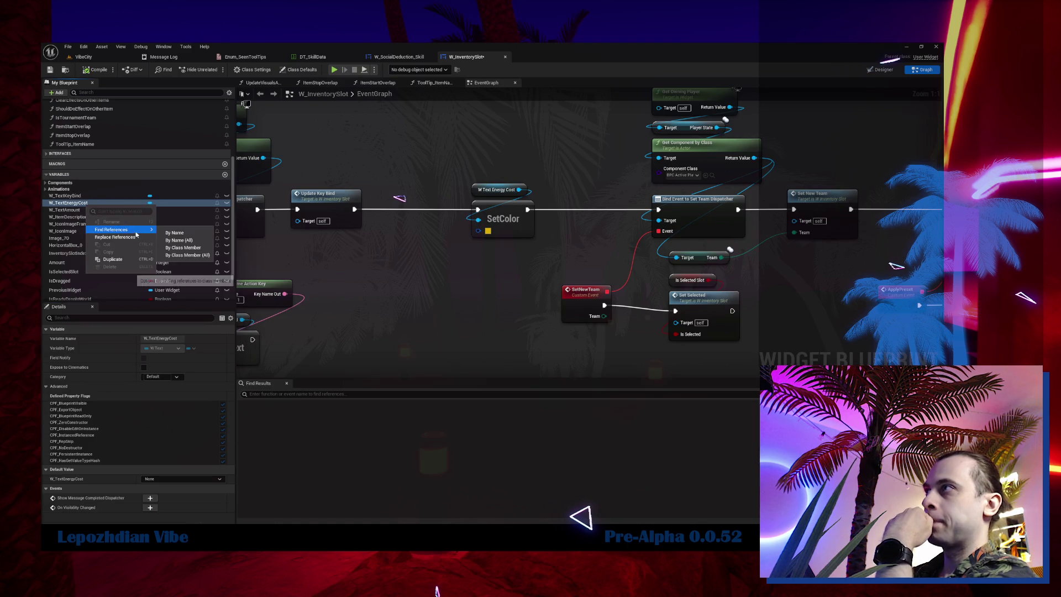
- Find W_TextEnergyCost's references, jump to its UpdateVisualsAntivirus use, and save the blueprint
{"action": "left_click", "coordinate": [188, 242]}
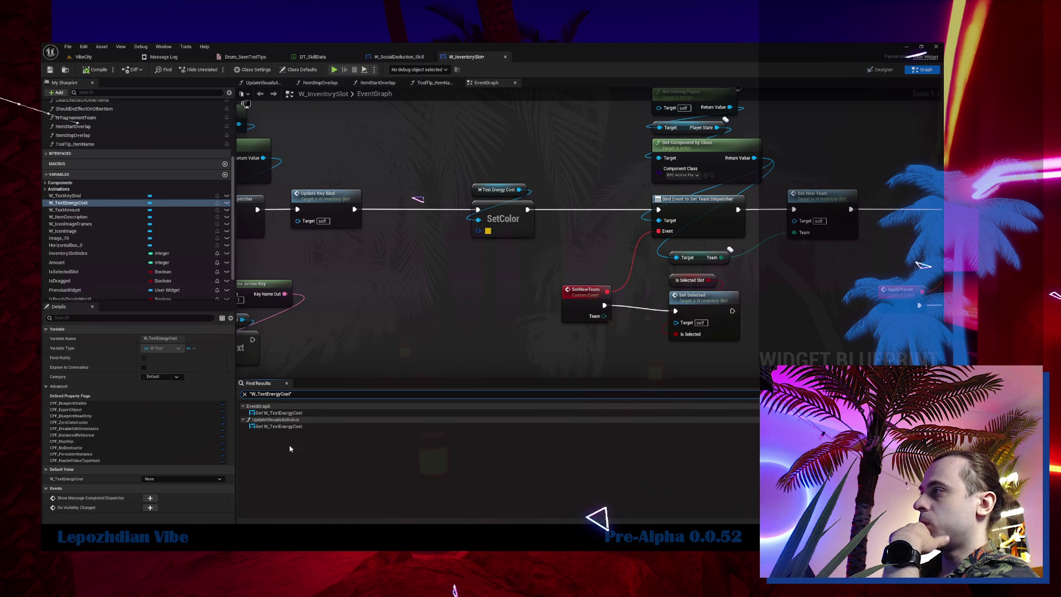
{"action": "double_click", "coordinate": [288, 427]}
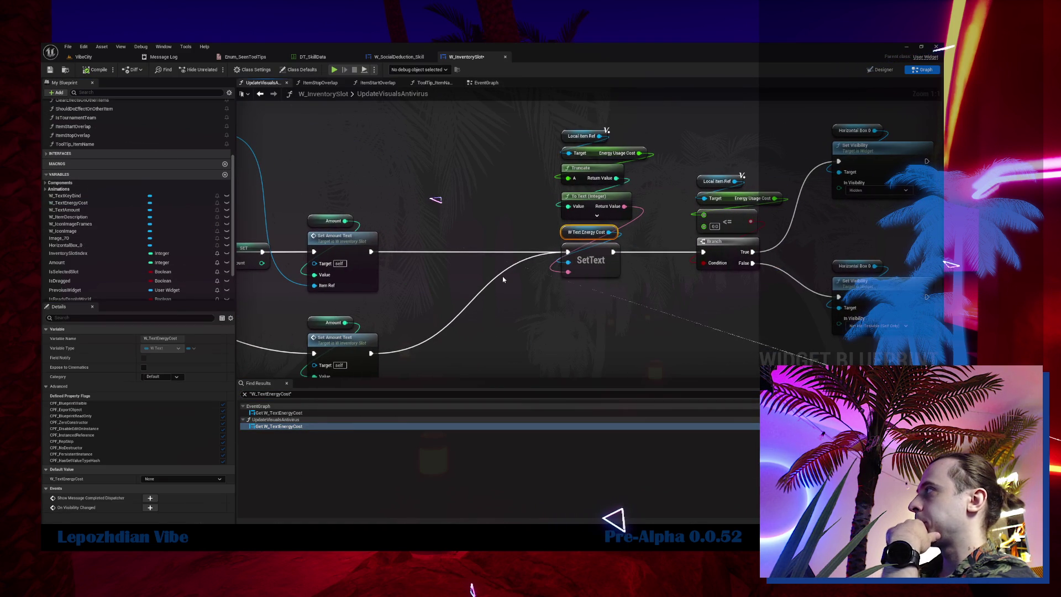
{"action": "scroll", "coordinate": [502, 276], "scroll_direction": "down", "scroll_amount": 3}
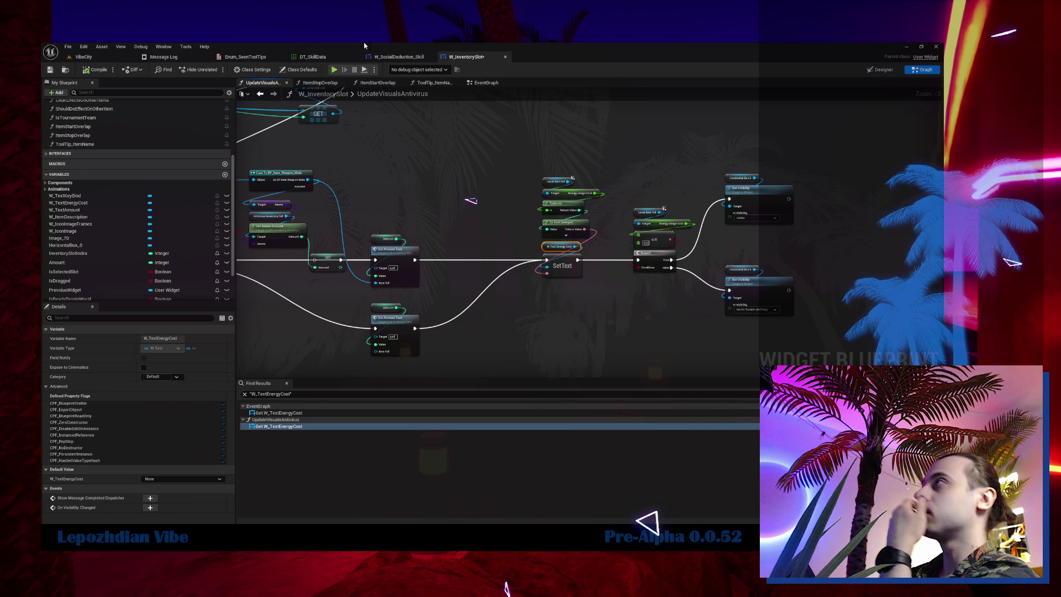
{"action": "left_click", "coordinate": [49, 71]}
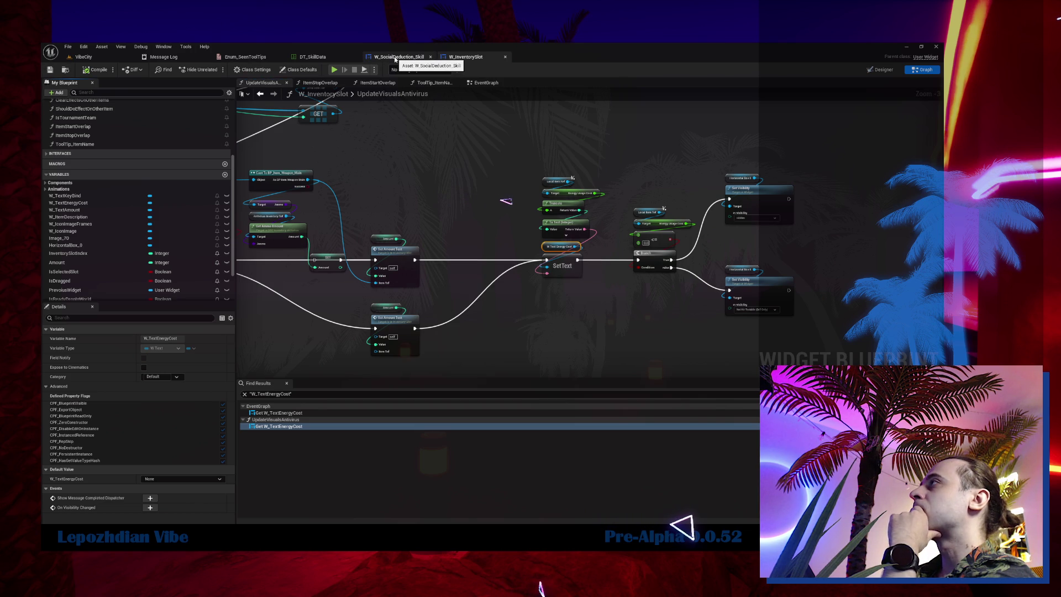
- Check the ItemStartOverlap graph, then center the EventGraph on the mouse-over Print String node
{"action": "left_click", "coordinate": [483, 83]}
{"action": "left_click", "coordinate": [371, 83]}
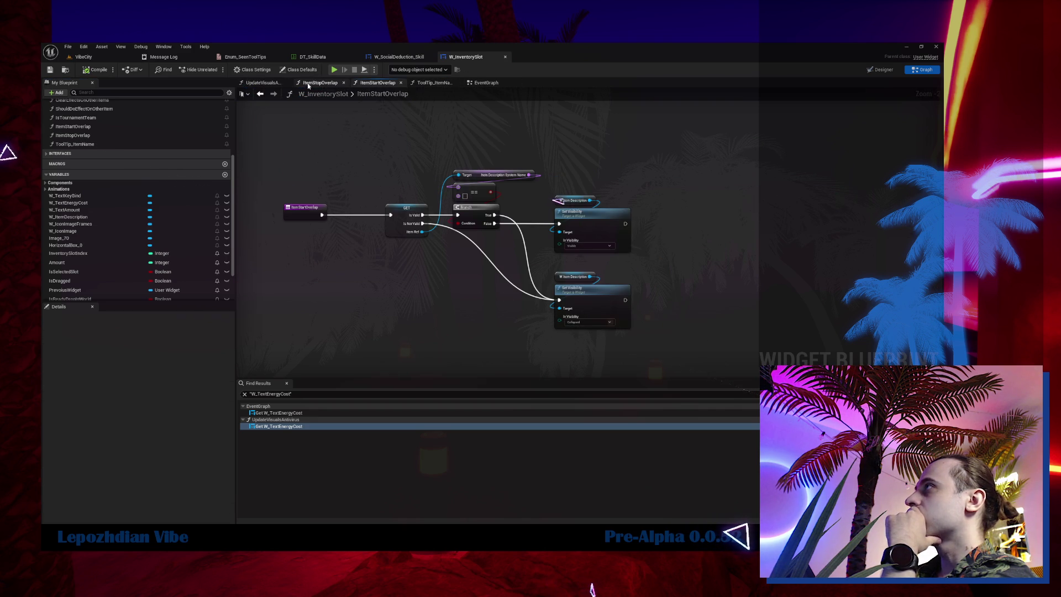
{"action": "left_click", "coordinate": [487, 83]}
{"action": "scroll", "coordinate": [549, 251], "scroll_direction": "down", "scroll_amount": 3}
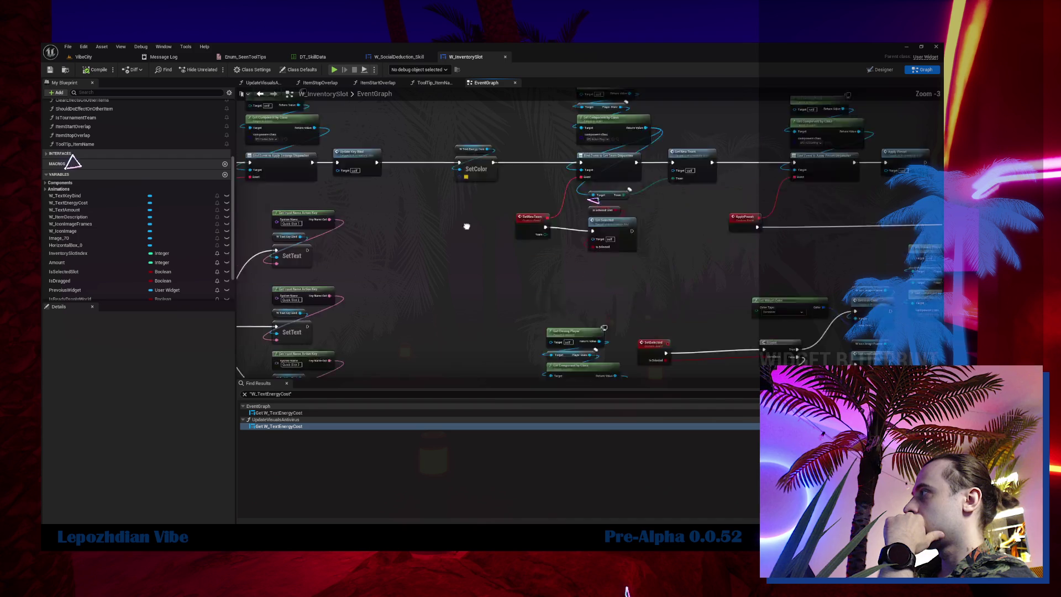
{"action": "scroll", "coordinate": [600, 238], "scroll_direction": "up", "scroll_amount": 2}
{"action": "left_click_drag", "start_coordinate": [626, 243], "coordinate": [309, 267]}
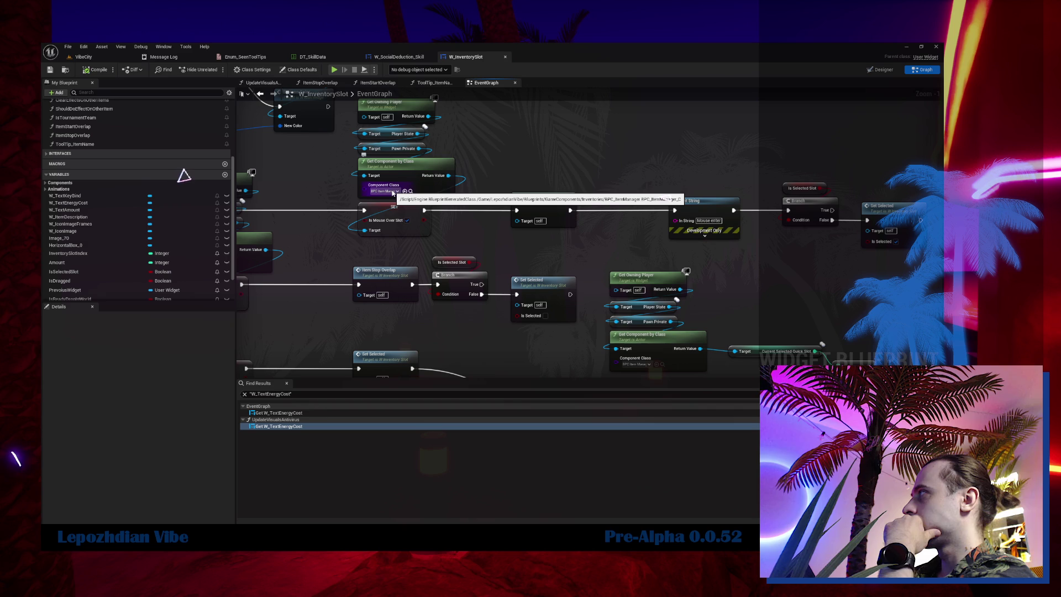
{"action": "mouse_move", "coordinate": [645, 239]}
{"action": "left_mouse_down"}
{"action": "mouse_move", "coordinate": [420, 267]}
{"action": "mouse_move", "coordinate": [713, 264]}
{"action": "mouse_move", "coordinate": [550, 270]}
{"action": "left_mouse_up"}
- Delete the Print String node and shift the Is Selected Slot branch nodes left to close the gap
{"action": "key", "text": "Delete"}
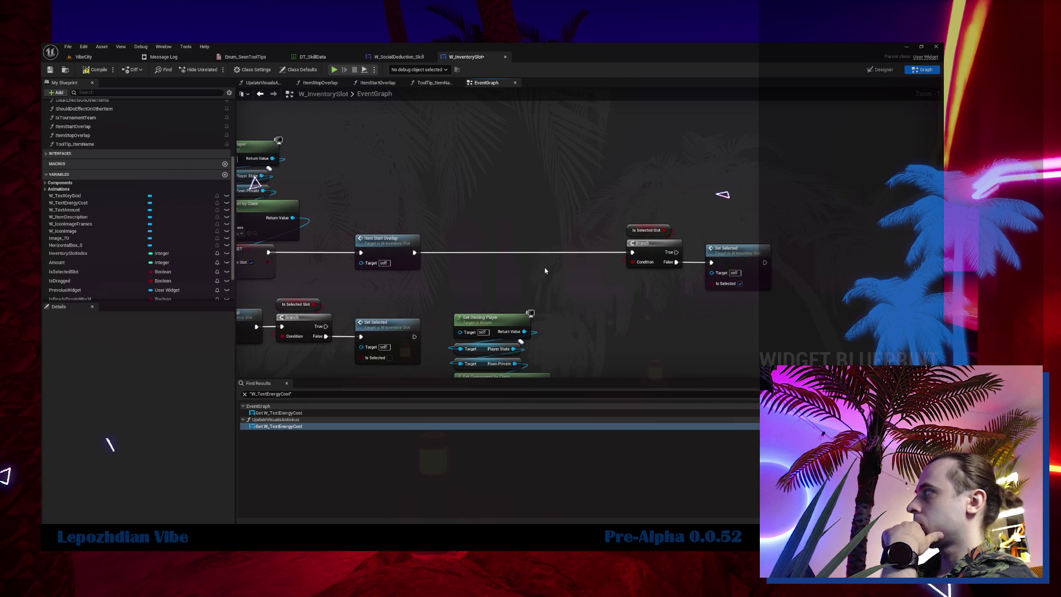
{"action": "left_click_drag", "start_coordinate": [614, 218], "coordinate": [790, 290]}
{"action": "left_click_drag", "start_coordinate": [658, 252], "coordinate": [480, 253]}
{"action": "scroll", "coordinate": [564, 191], "scroll_direction": "down", "scroll_amount": 3}
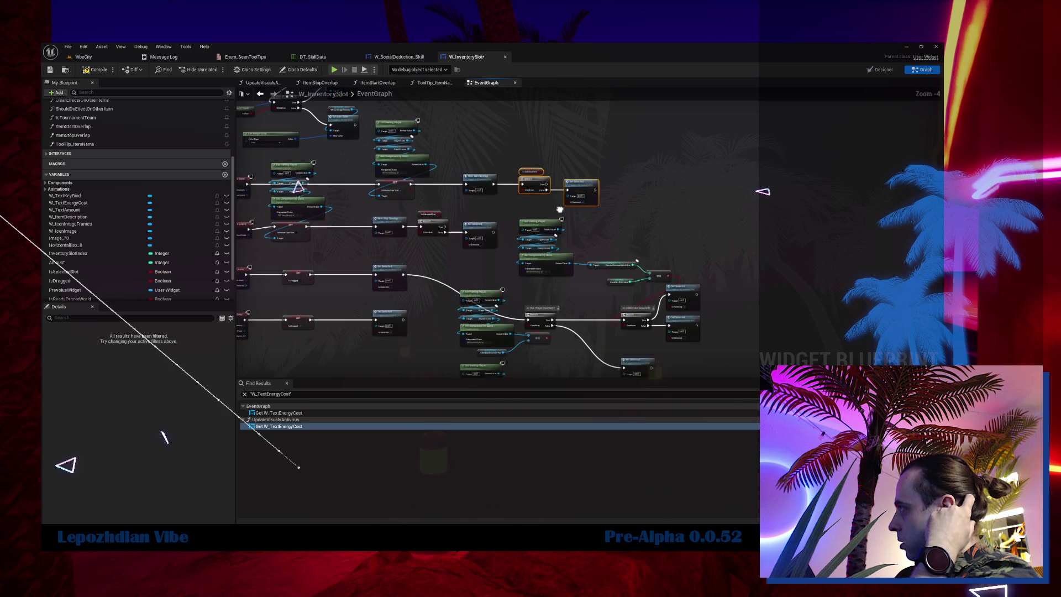
{"action": "left_click_drag", "start_coordinate": [564, 190], "coordinate": [630, 128]}
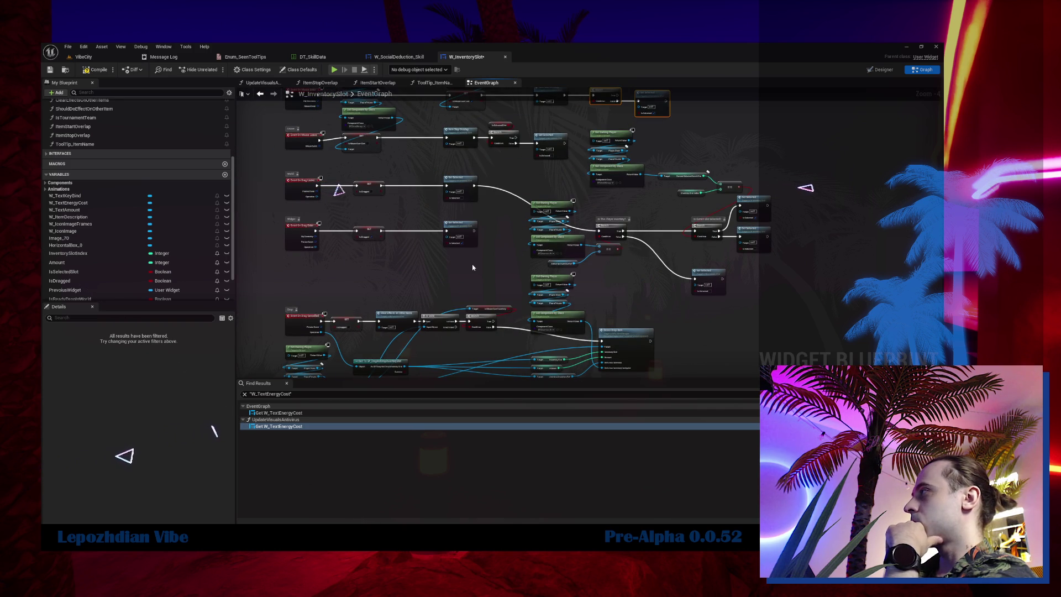
{"action": "mouse_move", "coordinate": [514, 213]}
{"action": "left_mouse_down"}
{"action": "mouse_move", "coordinate": [468, 208]}
{"action": "mouse_move", "coordinate": [574, 281]}
{"action": "mouse_move", "coordinate": [713, 290]}
{"action": "left_mouse_up"}
{"action": "left_click_drag", "start_coordinate": [534, 253], "coordinate": [727, 202]}
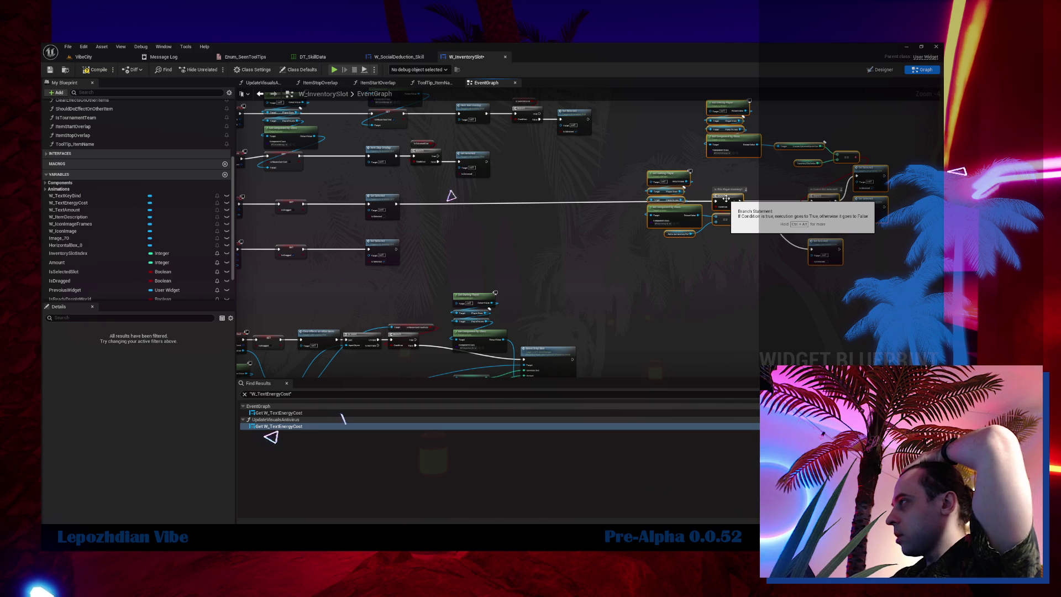
{"action": "mouse_move", "coordinate": [586, 271]}
{"action": "left_mouse_down"}
{"action": "mouse_move", "coordinate": [611, 142]}
{"action": "mouse_move", "coordinate": [630, 116]}
{"action": "left_mouse_up"}
{"action": "mouse_move", "coordinate": [543, 312]}
{"action": "left_mouse_down"}
{"action": "mouse_move", "coordinate": [480, 209]}
{"action": "mouse_move", "coordinate": [588, 269]}
{"action": "mouse_move", "coordinate": [608, 270]}
{"action": "left_mouse_up"}
- Reposition the Dragging node group and tidy the area around StopDragMove and CloseWidget
{"action": "mouse_move", "coordinate": [474, 225]}
{"action": "left_mouse_down"}
{"action": "mouse_move", "coordinate": [451, 295]}
{"action": "mouse_move", "coordinate": [390, 285]}
{"action": "mouse_move", "coordinate": [367, 345]}
{"action": "mouse_move", "coordinate": [333, 317]}
{"action": "left_mouse_up"}
{"action": "scroll", "coordinate": [326, 277], "scroll_direction": "down", "scroll_amount": 3}
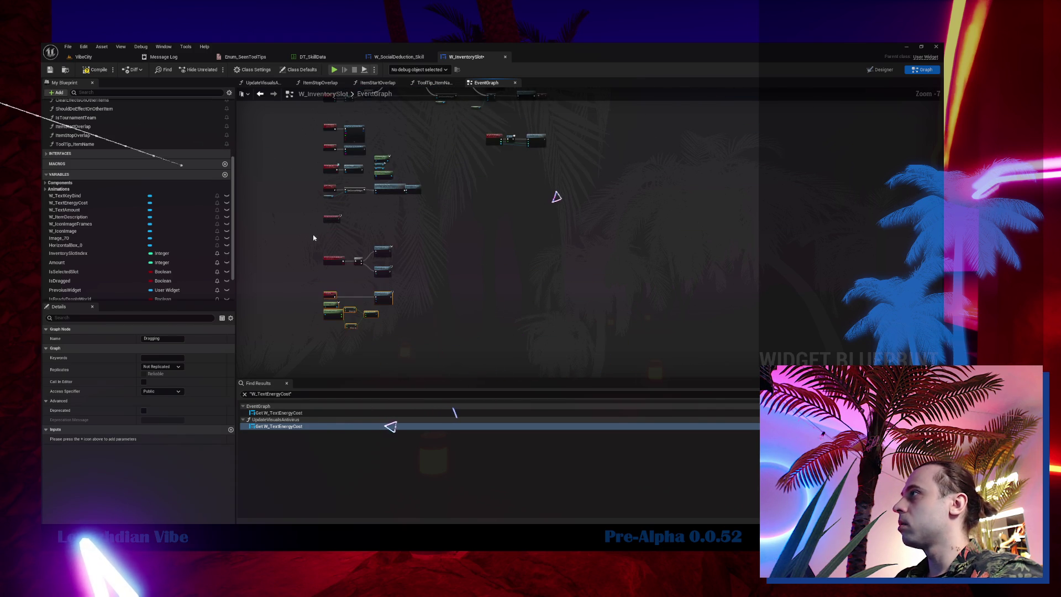
{"action": "scroll", "coordinate": [313, 237], "scroll_direction": "up", "scroll_amount": 5}
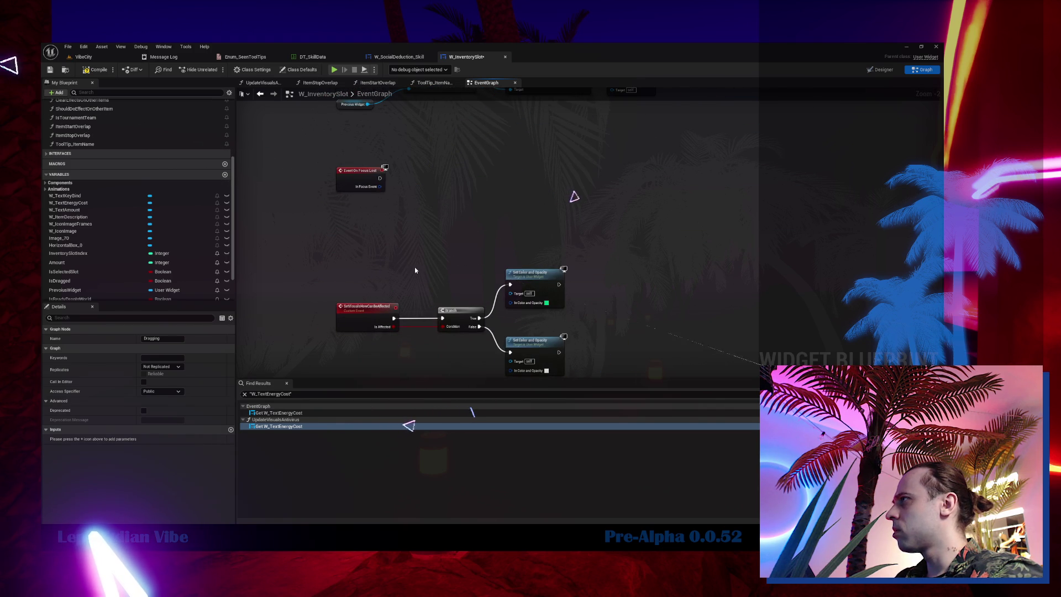
{"action": "mouse_move", "coordinate": [416, 270]}
{"action": "left_mouse_down"}
{"action": "mouse_move", "coordinate": [407, 184]}
{"action": "mouse_move", "coordinate": [561, 332]}
{"action": "left_mouse_up"}
{"action": "scroll", "coordinate": [406, 184], "scroll_direction": "down", "scroll_amount": 3}
{"action": "key", "text": "Home"}
{"action": "mouse_move", "coordinate": [355, 260]}
{"action": "left_mouse_down"}
{"action": "mouse_move", "coordinate": [367, 352]}
{"action": "mouse_move", "coordinate": [349, 195]}
{"action": "mouse_move", "coordinate": [296, 215]}
{"action": "left_mouse_up"}
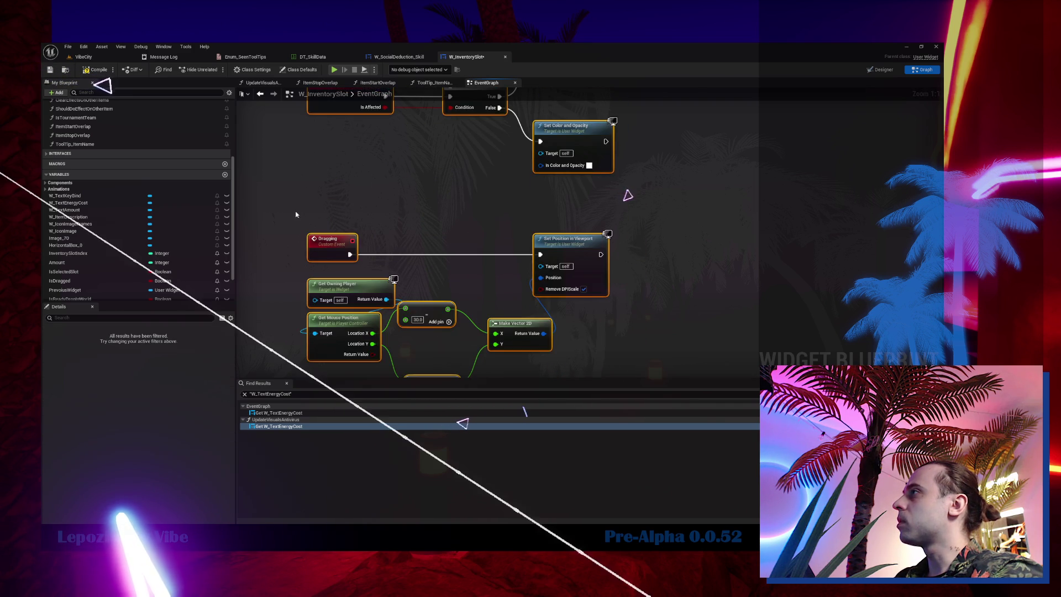
{"action": "left_click", "coordinate": [335, 247]}
{"action": "mouse_move", "coordinate": [335, 247]}
{"action": "left_mouse_down"}
{"action": "mouse_move", "coordinate": [288, 228]}
{"action": "mouse_move", "coordinate": [286, 186]}
{"action": "mouse_move", "coordinate": [337, 364]}
{"action": "left_mouse_up"}
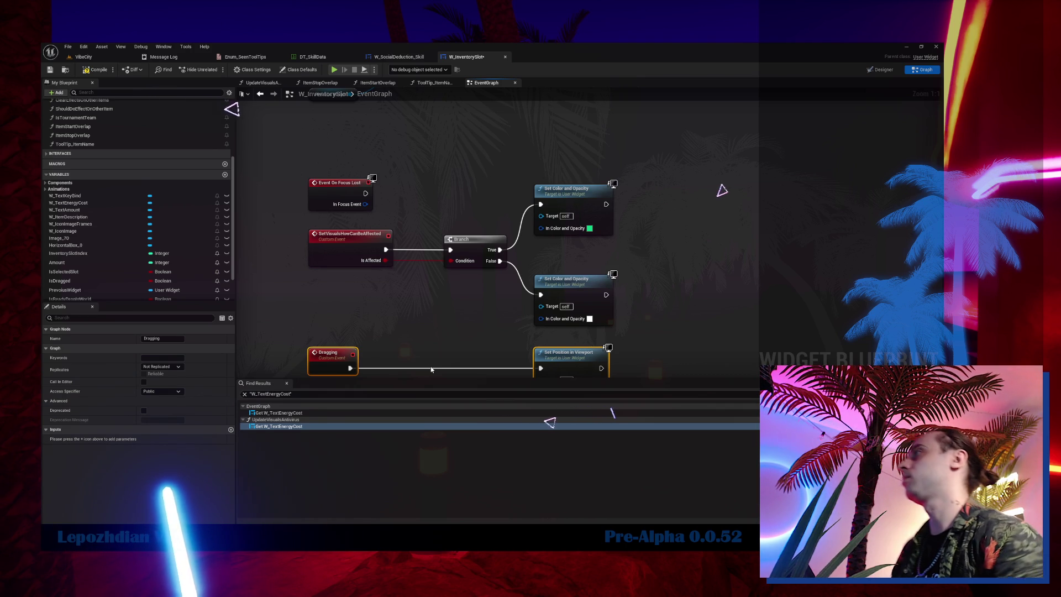
{"action": "left_click_drag", "start_coordinate": [488, 178], "coordinate": [406, 94]}
- Look over W_SocialDeduction_Skill's EventGraph, then return to W_InventorySlot
{"action": "left_click", "coordinate": [398, 56]}
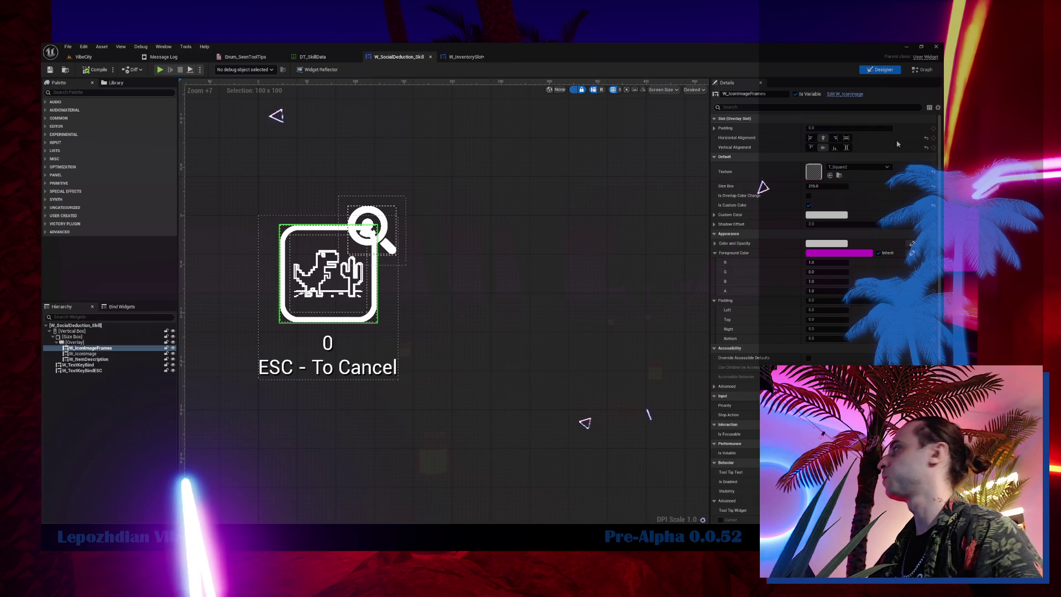
{"action": "left_click", "coordinate": [923, 70]}
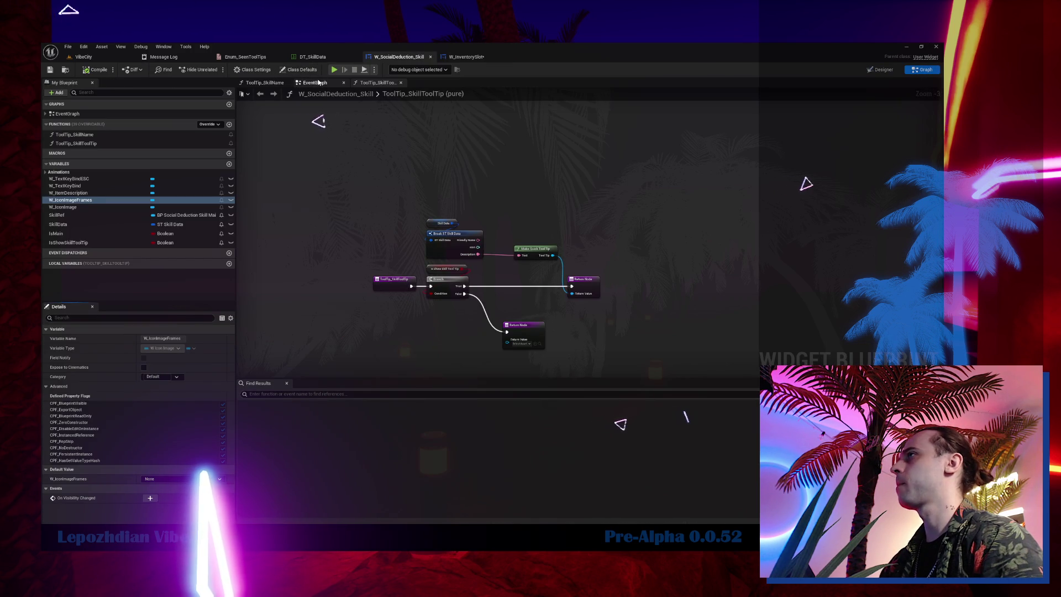
{"action": "left_click", "coordinate": [319, 83]}
{"action": "scroll", "coordinate": [583, 125], "scroll_direction": "down", "scroll_amount": 5}
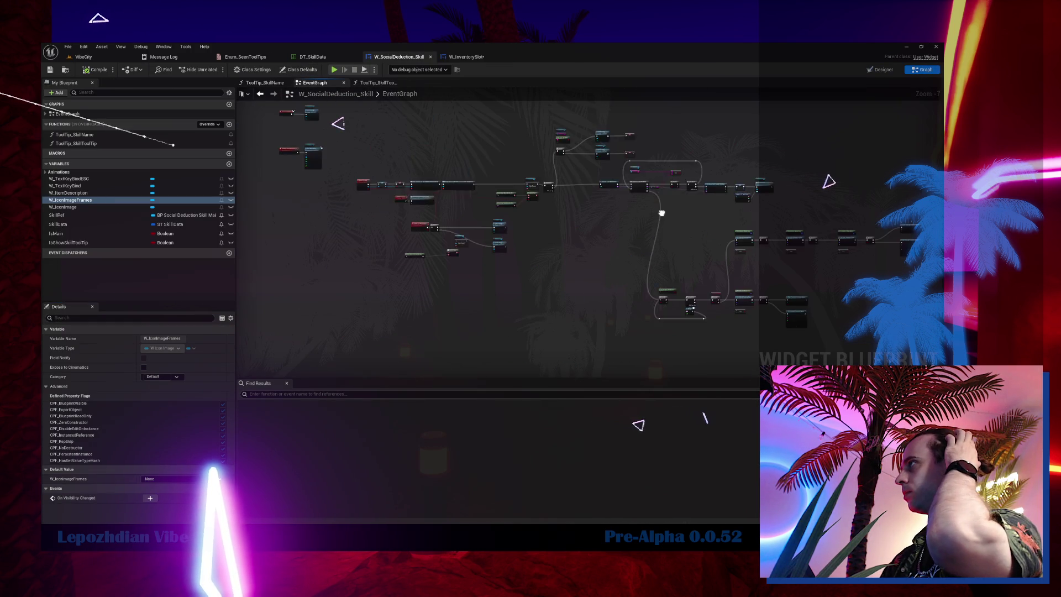
{"action": "left_click", "coordinate": [466, 57]}
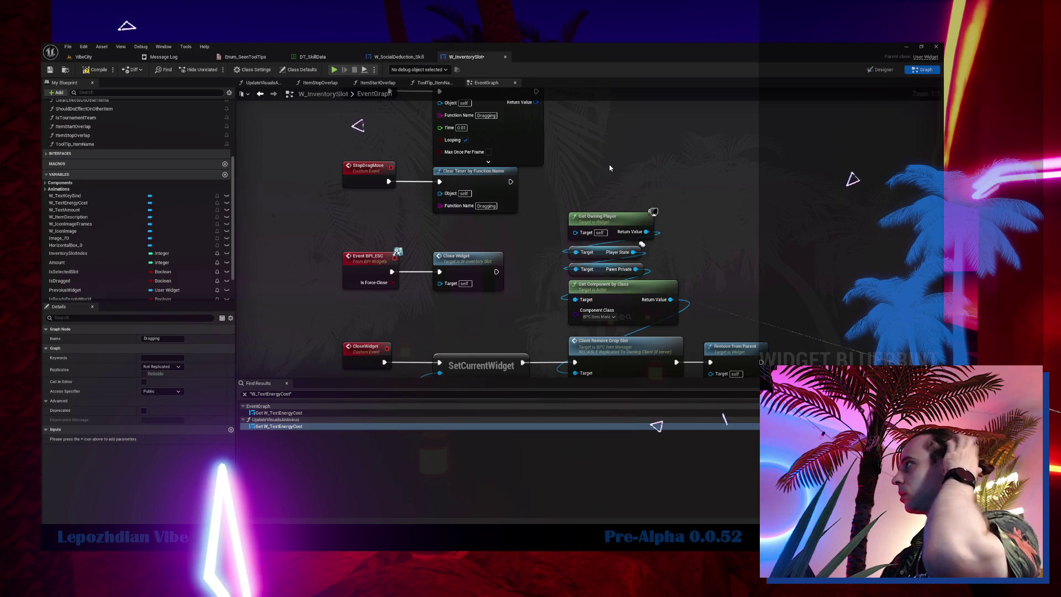
- Return to the W_SocialDeduction_Skill Designer showing its skill icon and 'ESC - To Cancel' caption
{"action": "scroll", "coordinate": [566, 135], "scroll_direction": "down", "scroll_amount": 7}
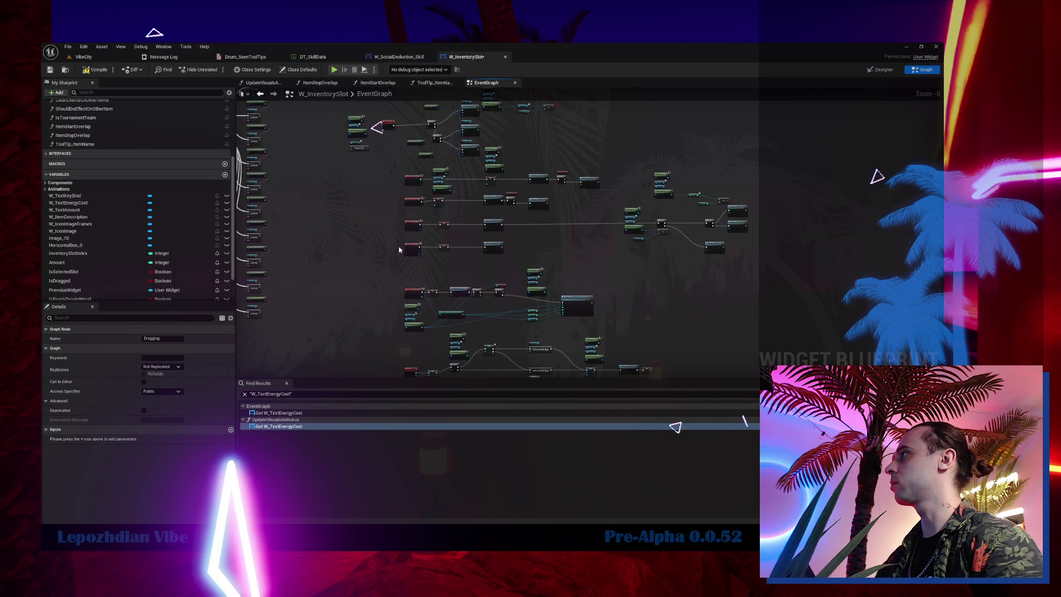
{"action": "scroll", "coordinate": [419, 263], "scroll_direction": "up", "scroll_amount": 6}
{"action": "scroll", "coordinate": [403, 273], "scroll_direction": "down", "scroll_amount": 6}
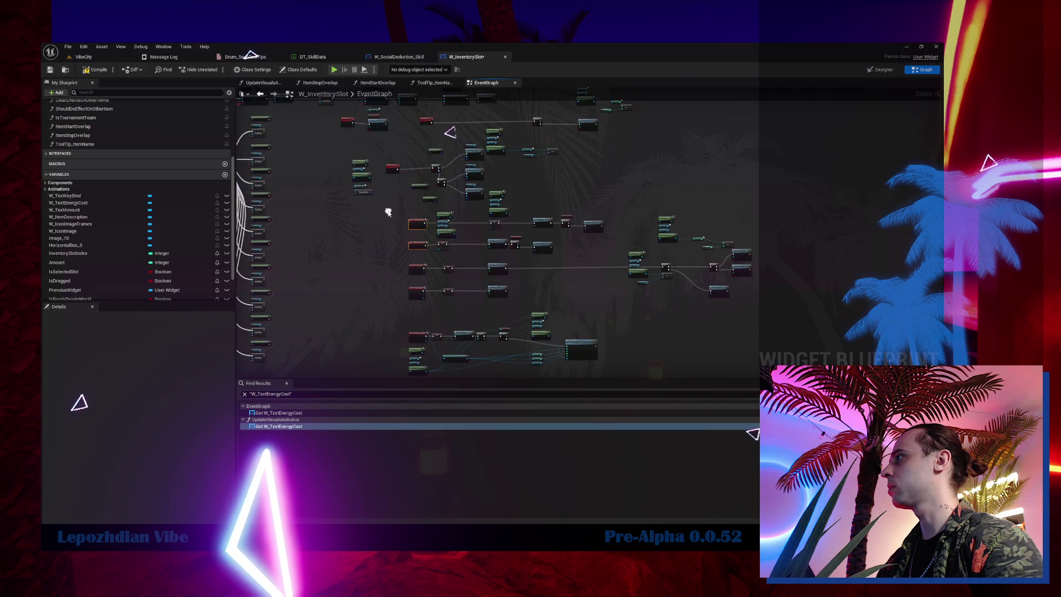
{"action": "scroll", "coordinate": [388, 212], "scroll_direction": "up", "scroll_amount": 4}
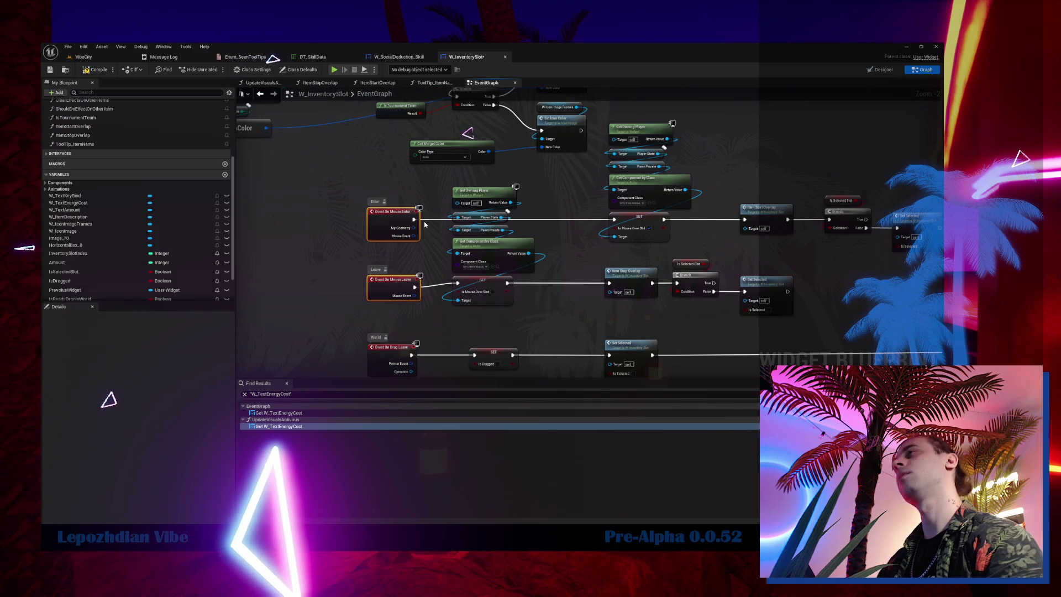
{"action": "left_click", "coordinate": [398, 57]}
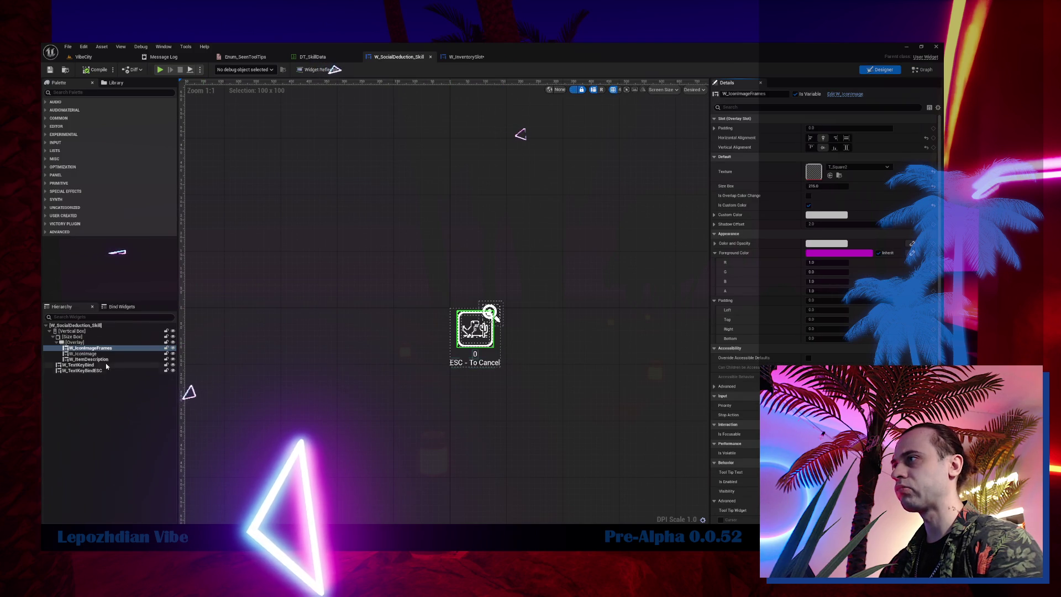
- Select W_IconImage in the skill widget's Hierarchy and open W_IconImage for editing
{"action": "left_click", "coordinate": [100, 355]}
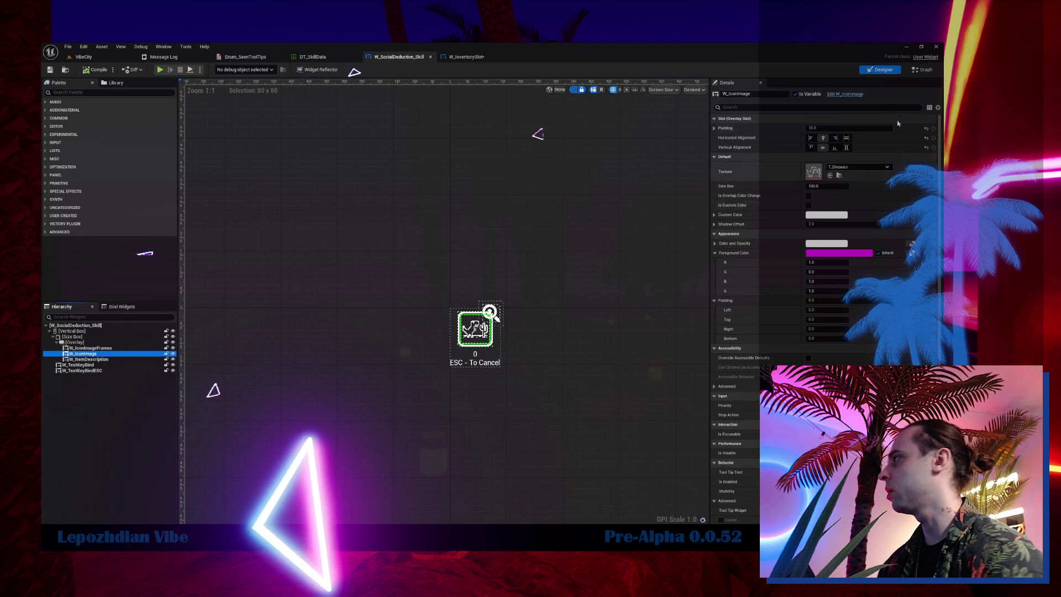
{"action": "left_click", "coordinate": [852, 95]}
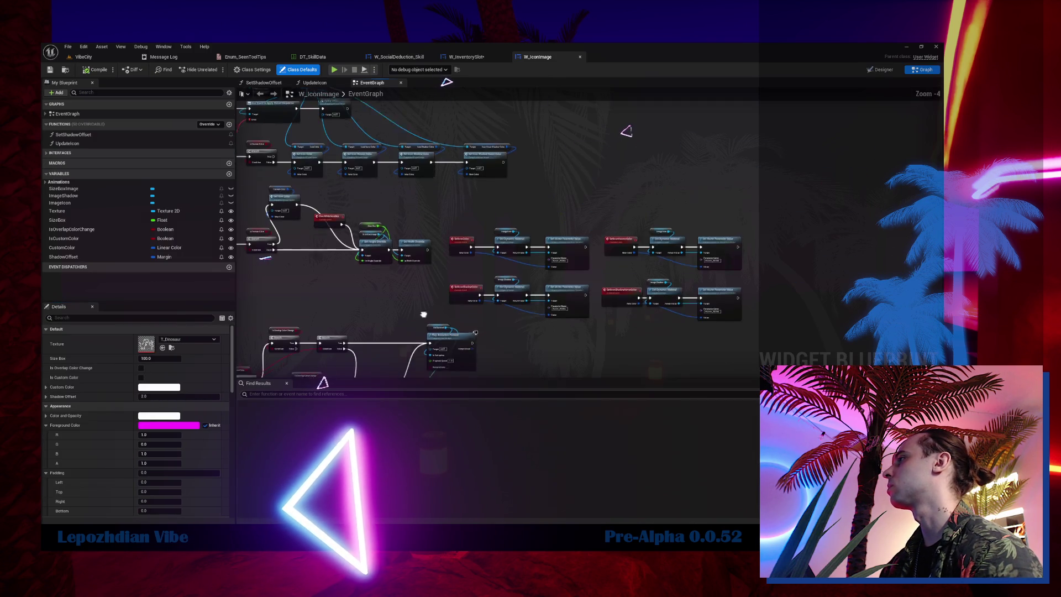
- Pan and zoom W_IconImage's EventGraph, then switch it to the Designer layout
{"action": "left_click_drag", "start_coordinate": [652, 194], "coordinate": [625, 332]}
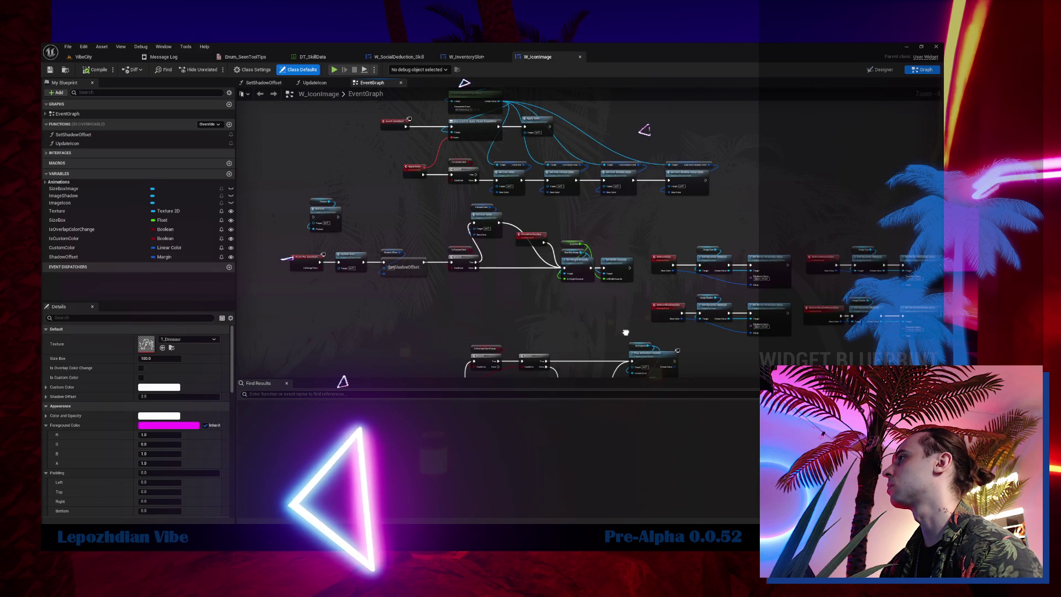
{"action": "scroll", "coordinate": [507, 150], "scroll_direction": "down", "scroll_amount": 4}
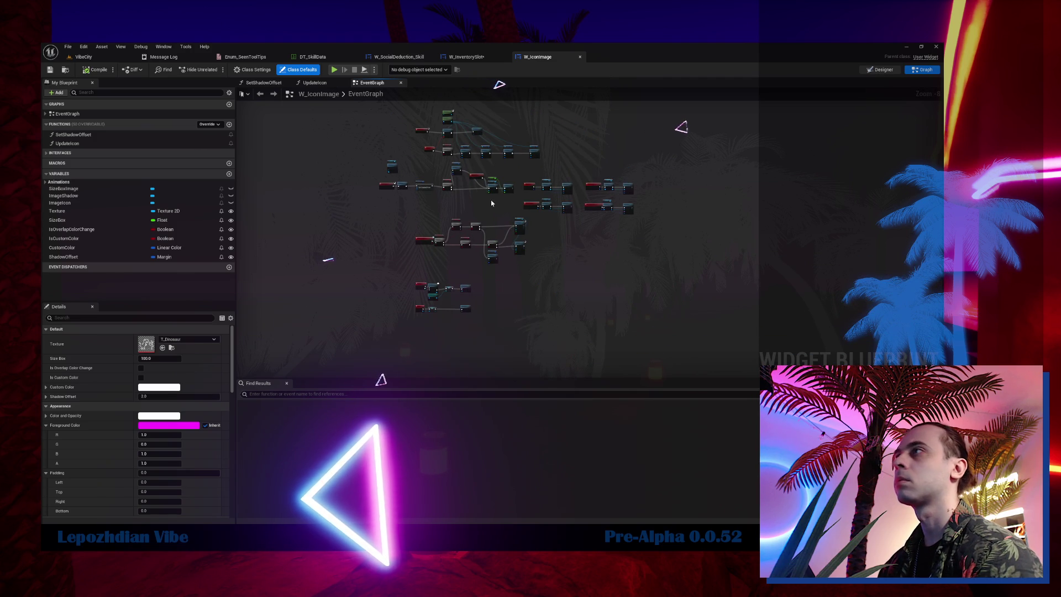
{"action": "key", "text": "shift+F4"}
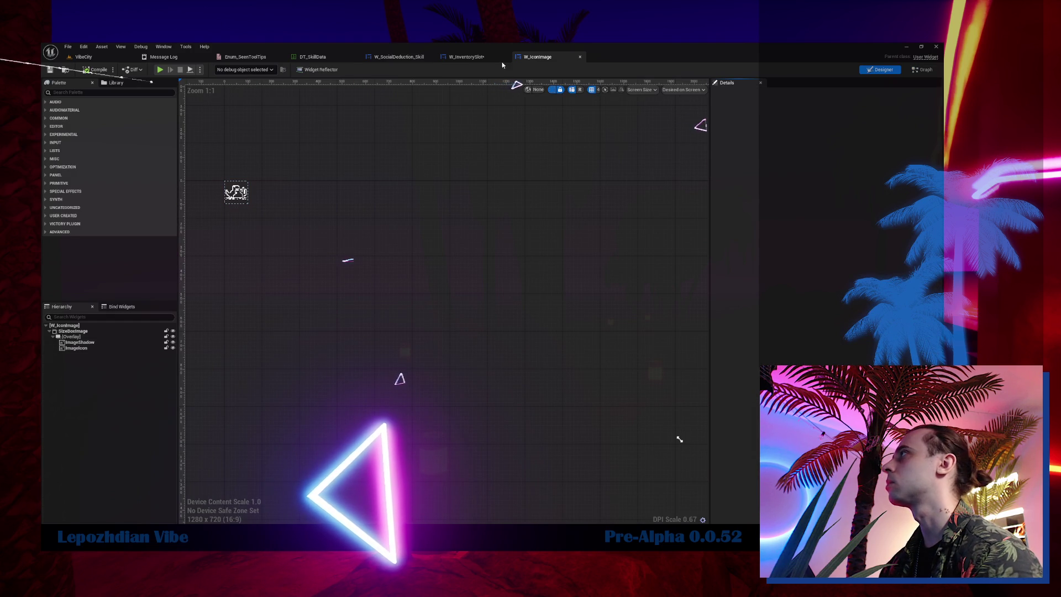
- Add a W_Button below the ESC key-bind text in W_SocialDeduction_Skill and open W_Button for editing
{"action": "left_click", "coordinate": [486, 60]}
{"action": "left_click", "coordinate": [401, 55]}
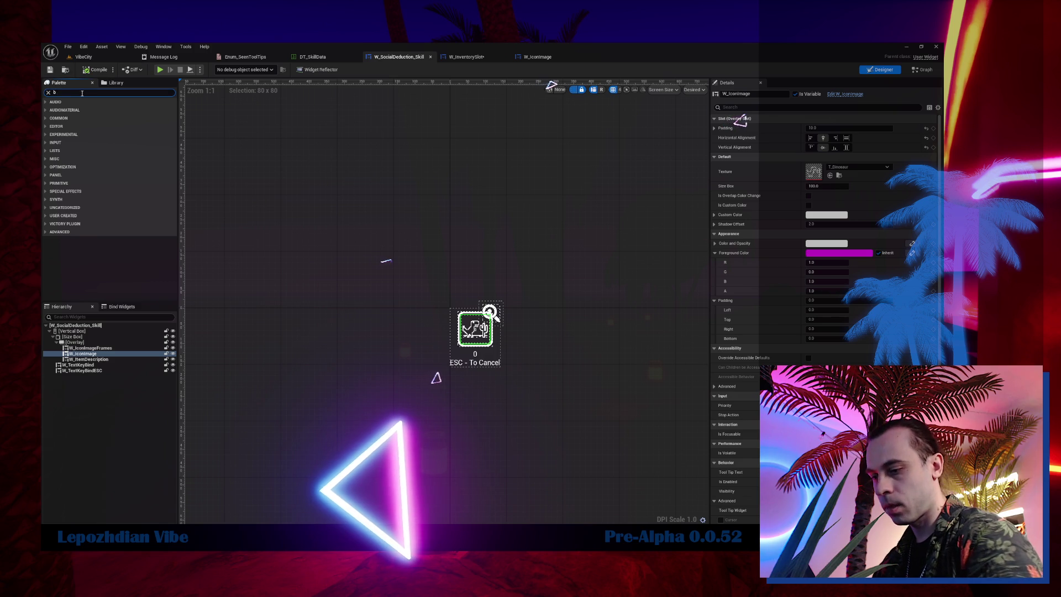
{"action": "type", "text": "utt"}
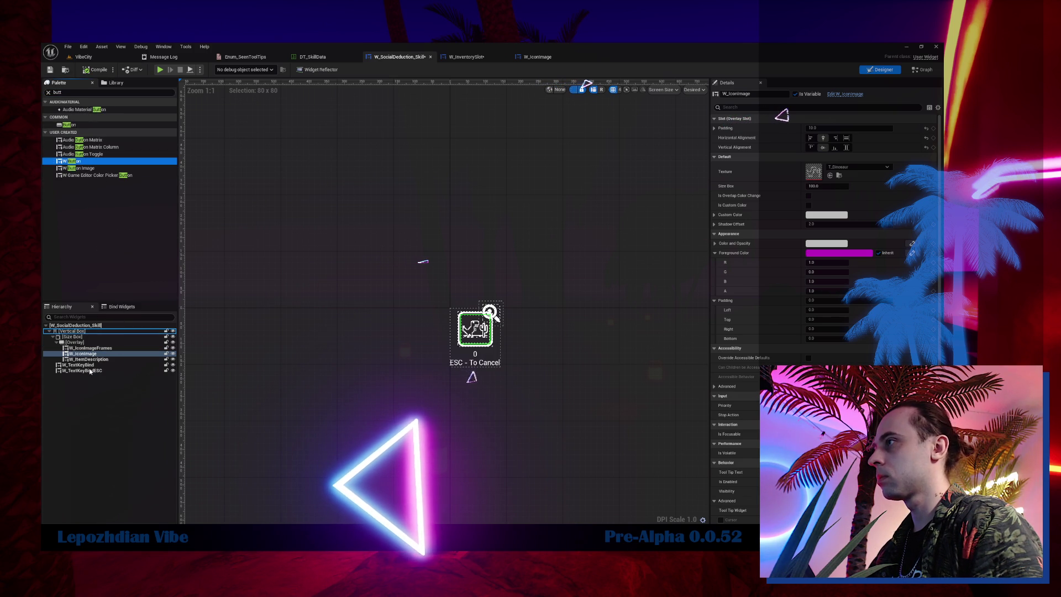
{"action": "left_click_drag", "start_coordinate": [88, 368], "coordinate": [93, 379]}
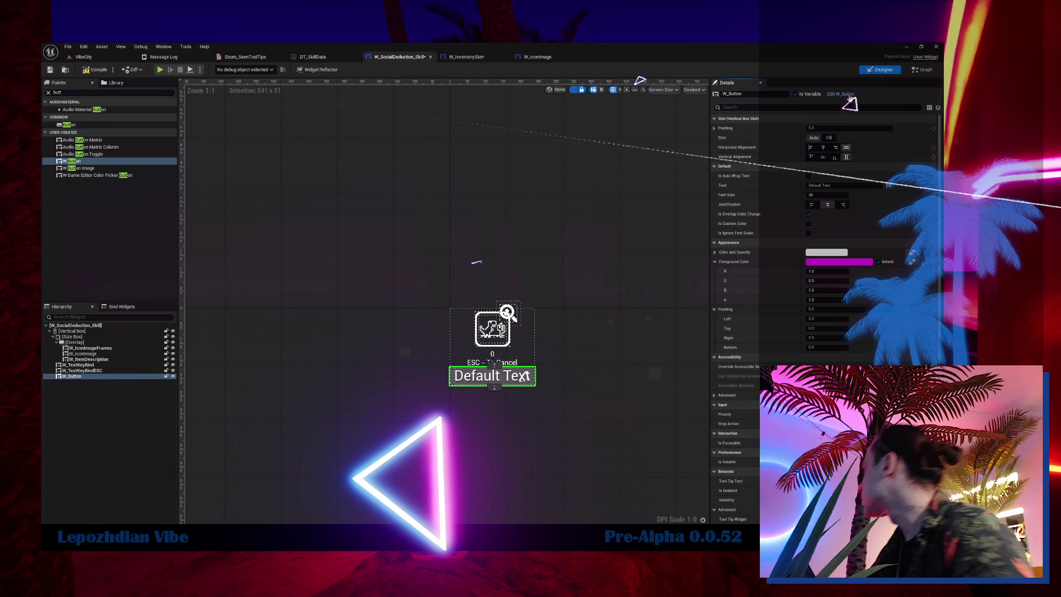
{"action": "left_click", "coordinate": [849, 95]}
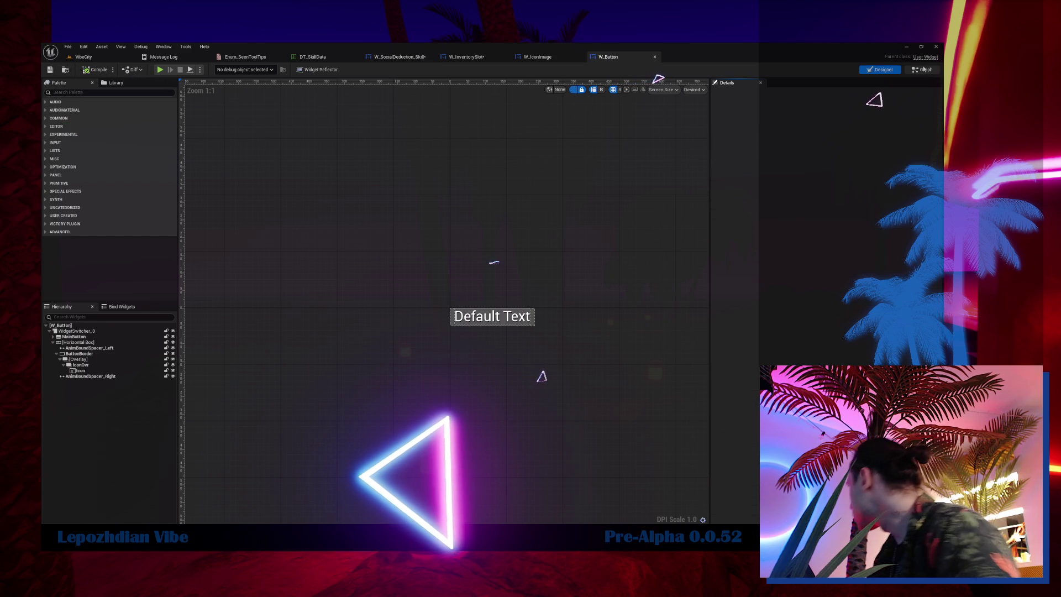
- Inspect W_Button's Event On Mouse Enter hover logic, then return to W_SocialDeduction_Skill's event graph
{"action": "key", "text": "ctrl+shift+g"}
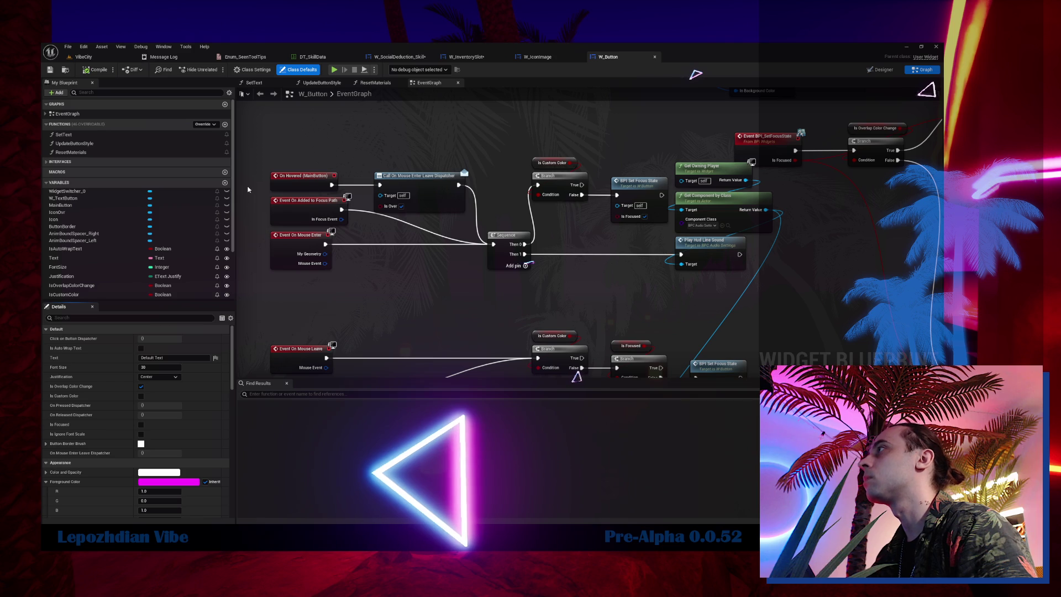
{"action": "left_click", "coordinate": [303, 239]}
{"action": "left_click_drag", "start_coordinate": [352, 296], "coordinate": [434, 173]}
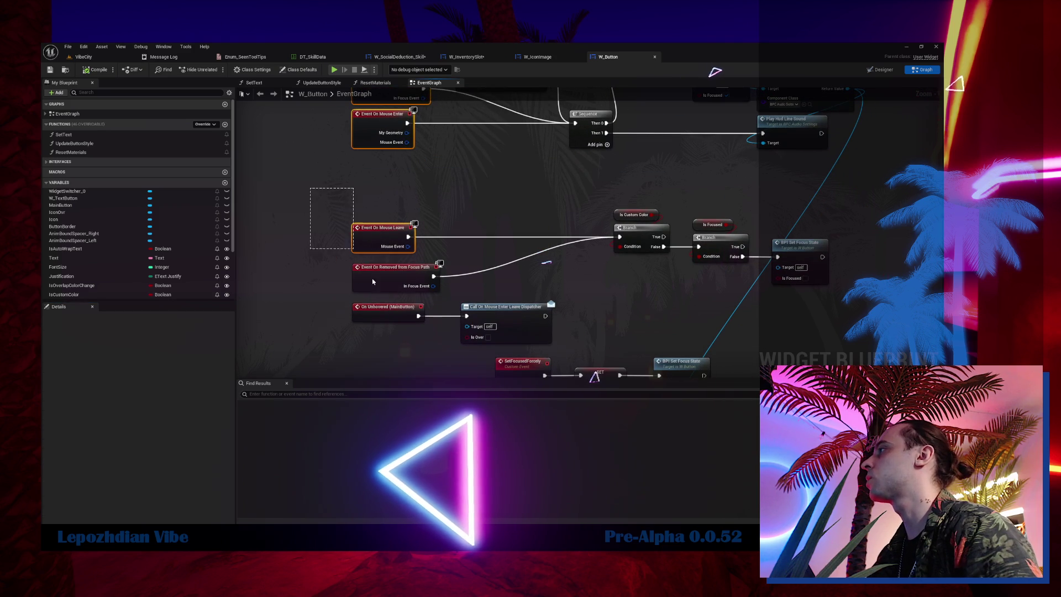
{"action": "left_click", "coordinate": [412, 57]}
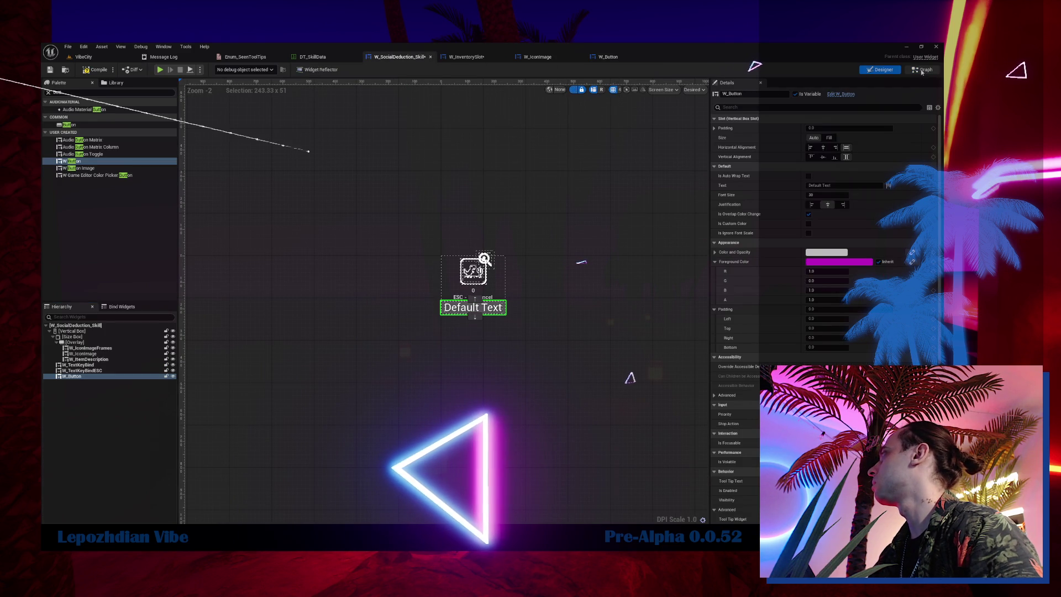
{"action": "key", "text": "ctrl+shift+g"}
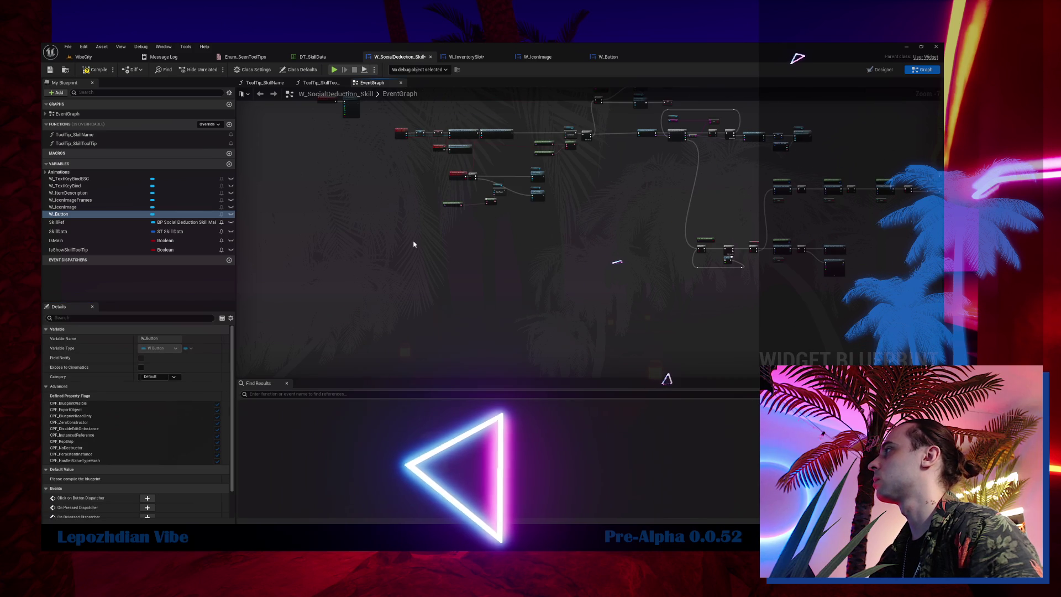
- Move the focus and mouse event nodes lower left and select the mouse-leave and focus-removed events
{"action": "scroll", "coordinate": [428, 192], "scroll_direction": "up", "scroll_amount": 4}
{"action": "left_click_drag", "start_coordinate": [435, 155], "coordinate": [407, 195]}
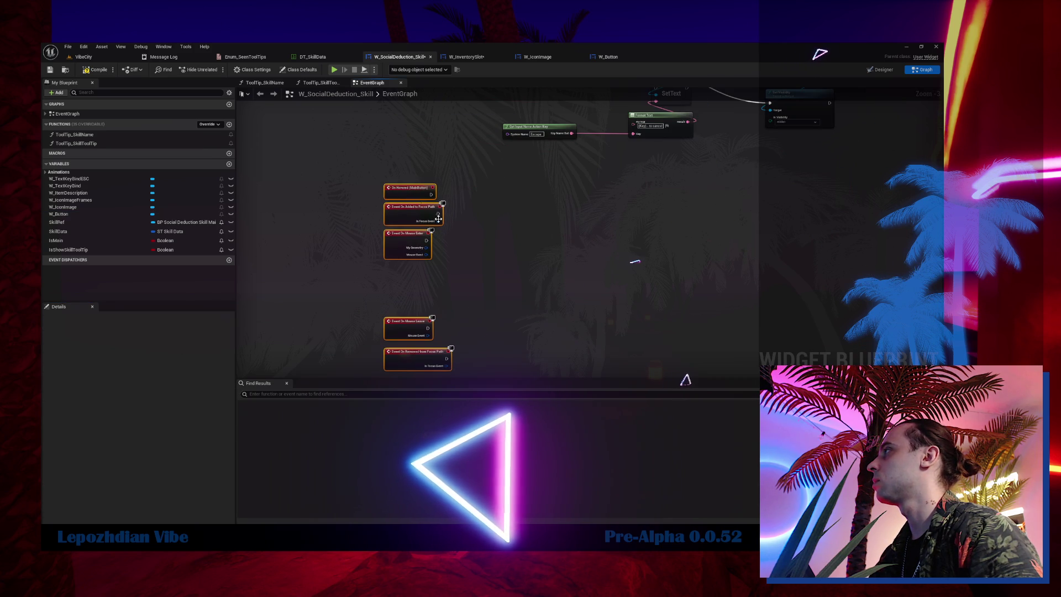
{"action": "left_click_drag", "start_coordinate": [465, 246], "coordinate": [452, 203]}
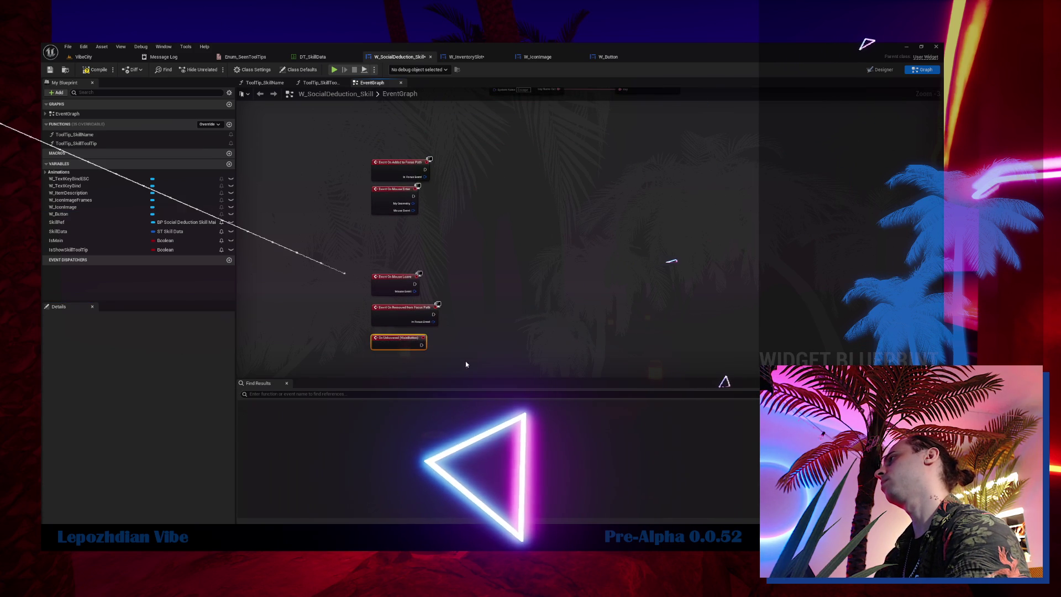
{"action": "left_click_drag", "start_coordinate": [441, 346], "coordinate": [438, 337]}
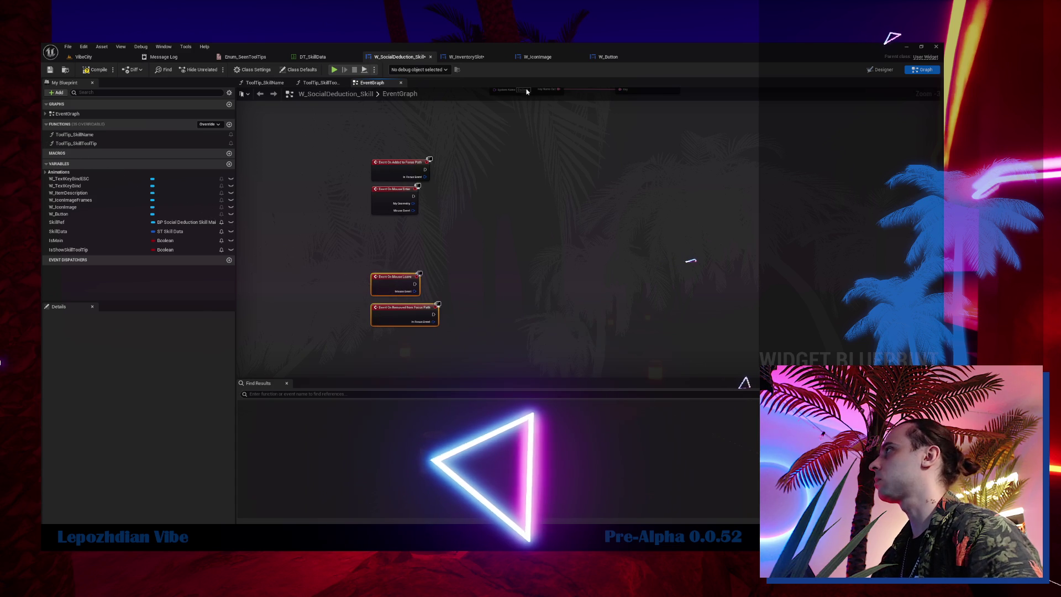
- Select W_IconImage in the skill widget's Designer and return to the EventGraph
{"action": "left_click", "coordinate": [883, 71]}
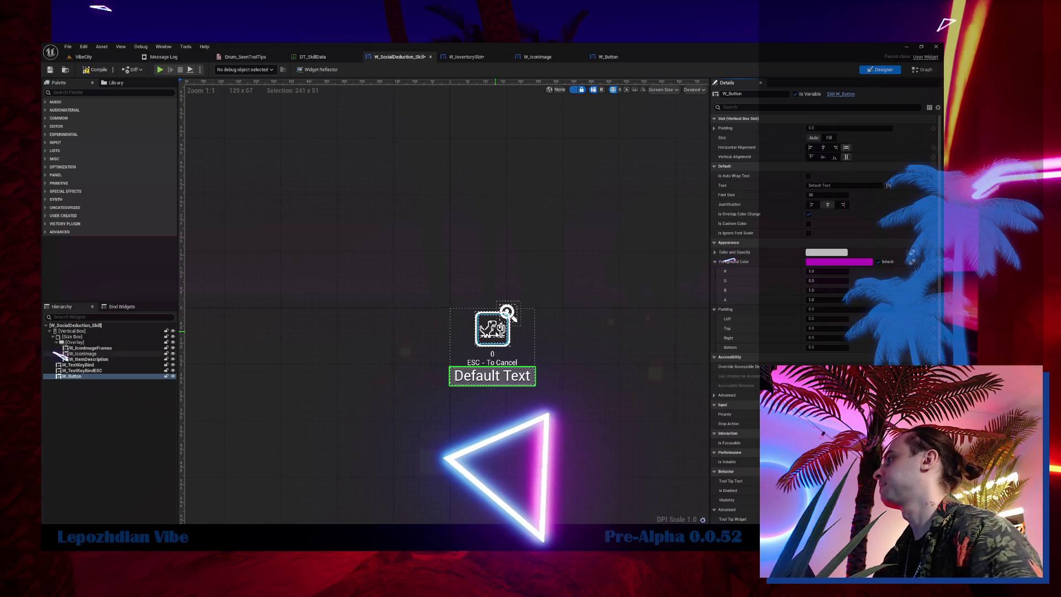
{"action": "left_click", "coordinate": [69, 354]}
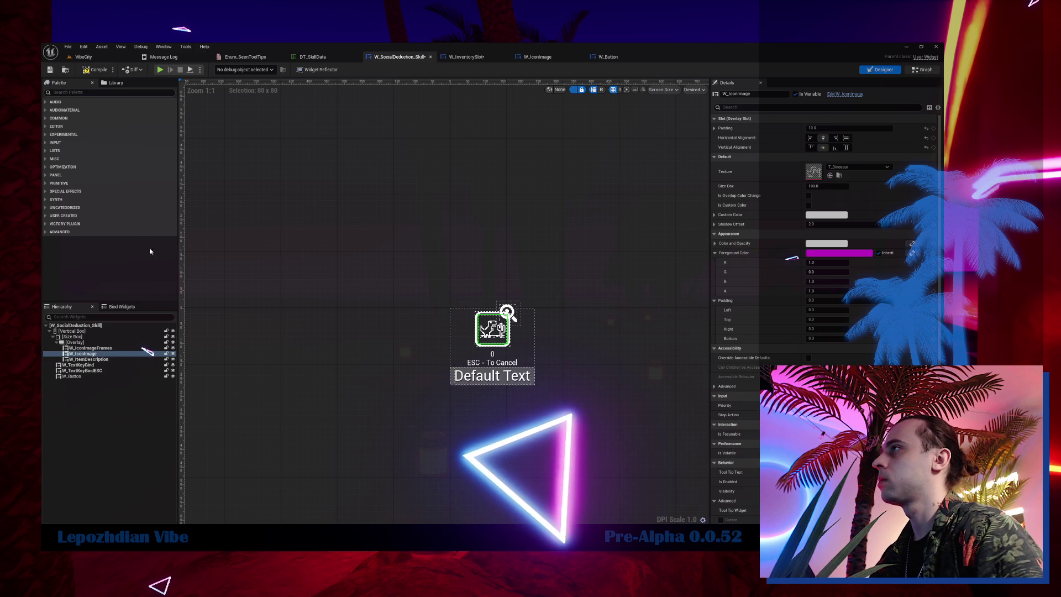
{"action": "key", "text": "ctrl+shift+g"}
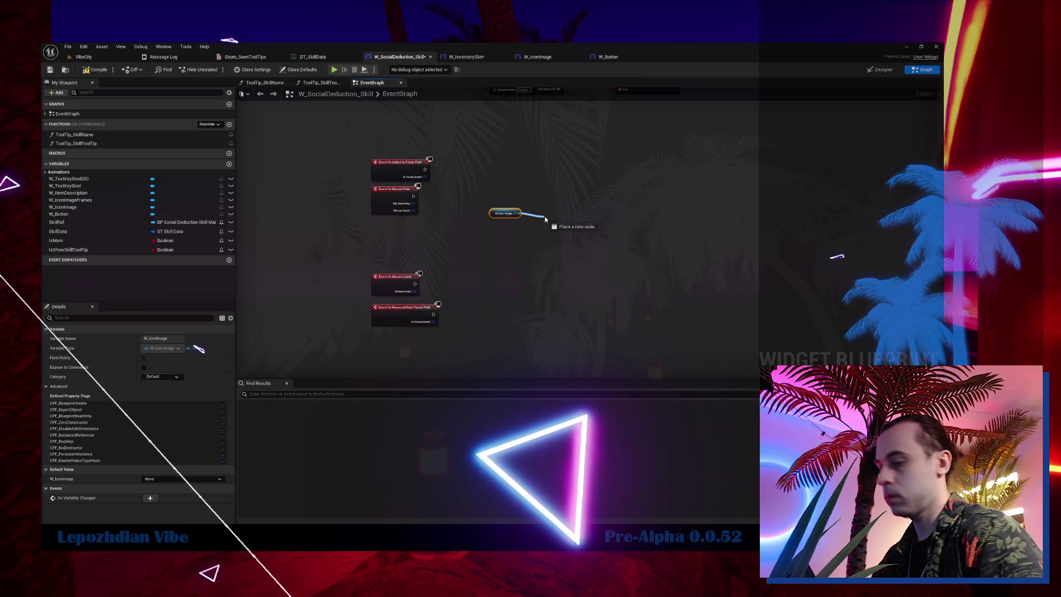
- Add a BPI Set Focus State (Message) call targeting W_IconImage and move it up right
{"action": "left_click_drag", "start_coordinate": [544, 219], "coordinate": [550, 214]}
{"action": "type", "text": "bpi set focu"}
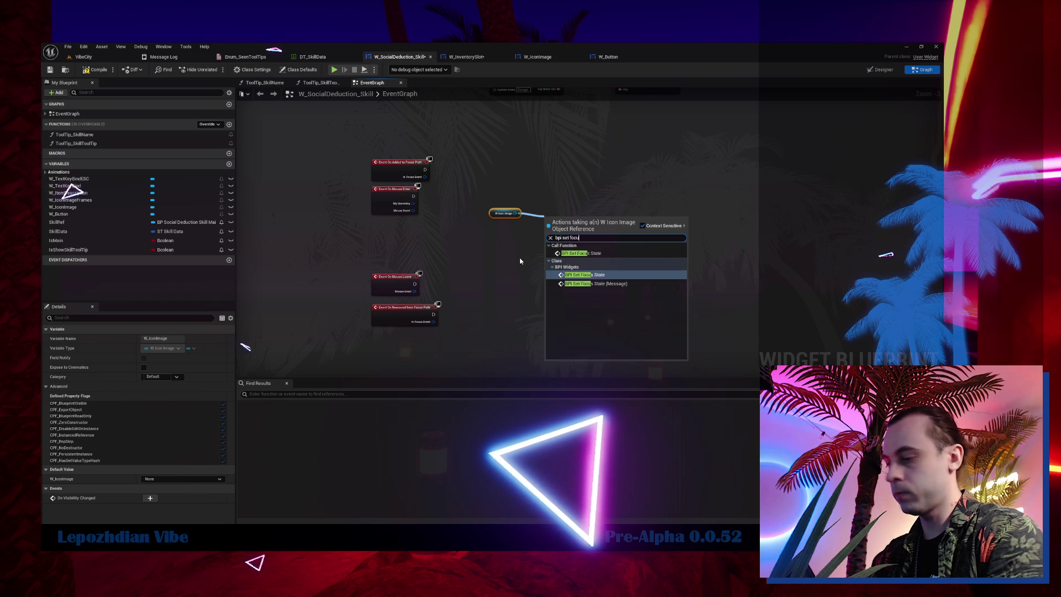
{"action": "left_click", "coordinate": [598, 285]}
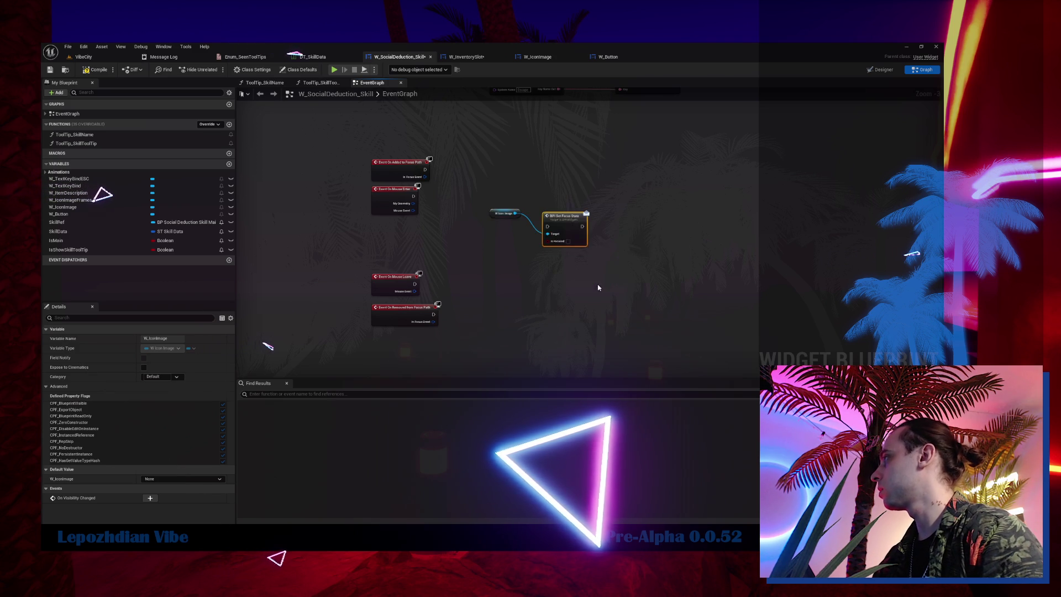
{"action": "scroll", "coordinate": [577, 244], "scroll_direction": "up", "scroll_amount": 3}
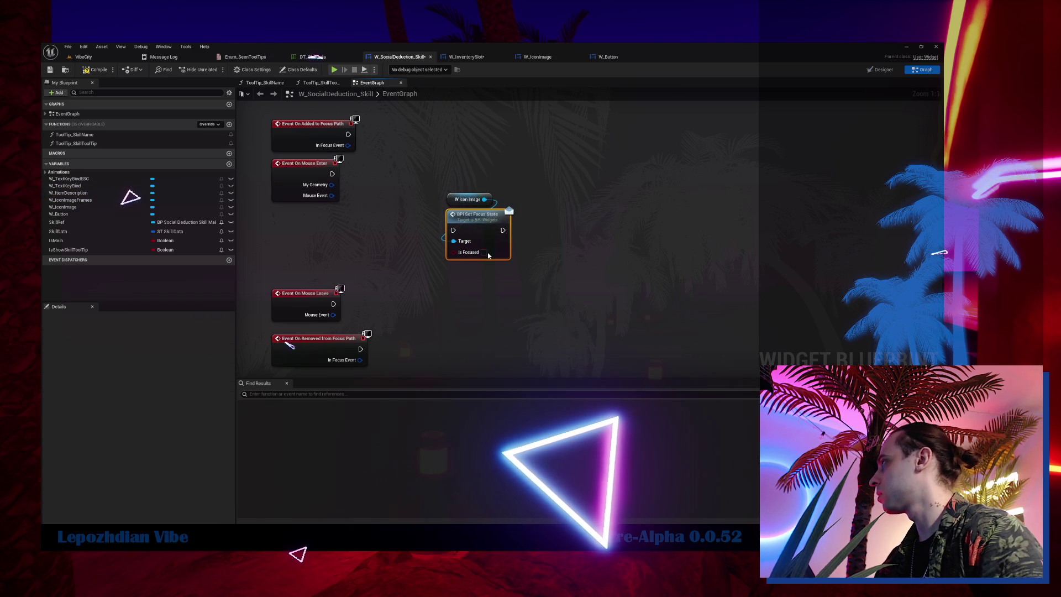
{"action": "left_click_drag", "start_coordinate": [478, 225], "coordinate": [601, 202]}
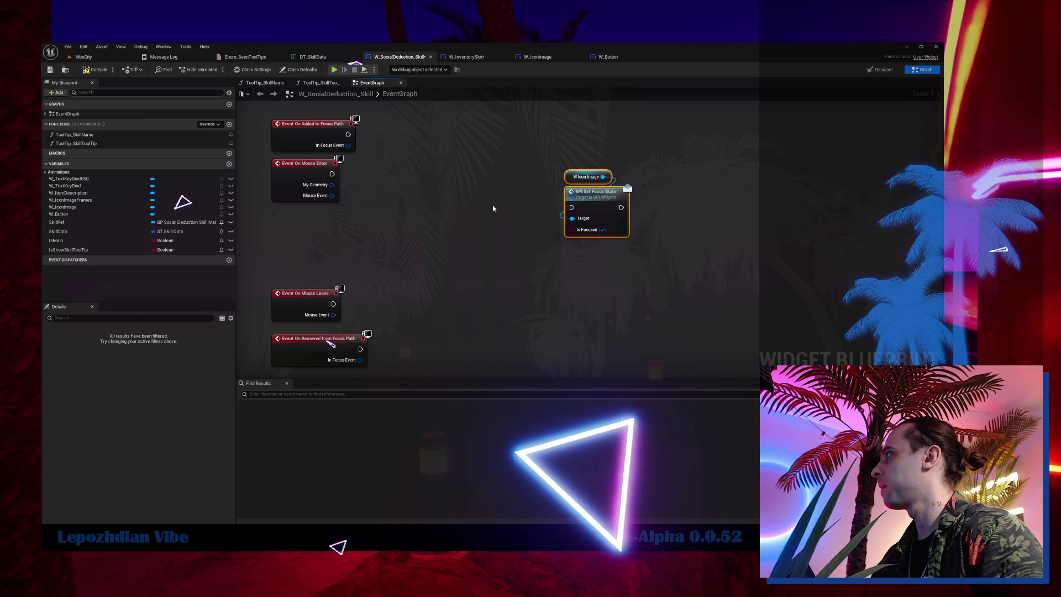
{"action": "left_click", "coordinate": [597, 217]}
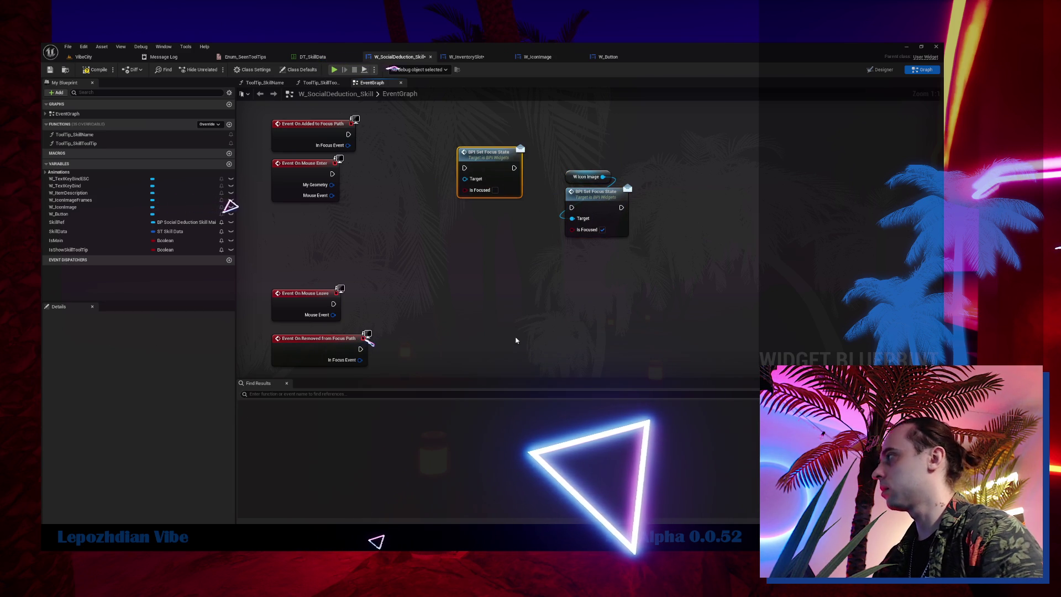
- Search the graph actions for 'focus' without adding anything, then open Class Settings
{"action": "right_click", "coordinate": [516, 340]}
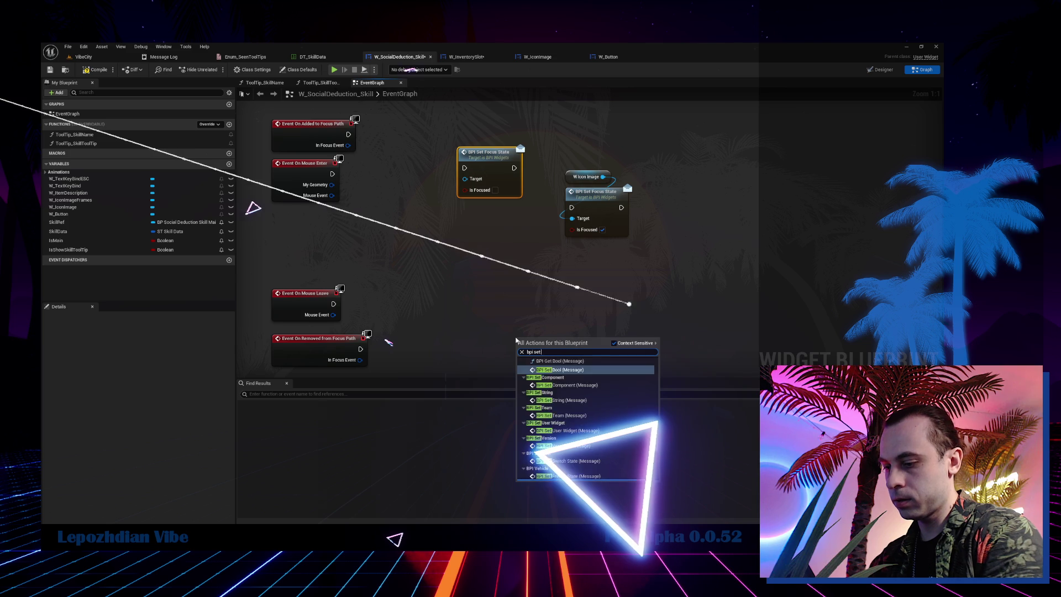
{"action": "type", "text": "focus"}
{"action": "key", "text": "Escape"}
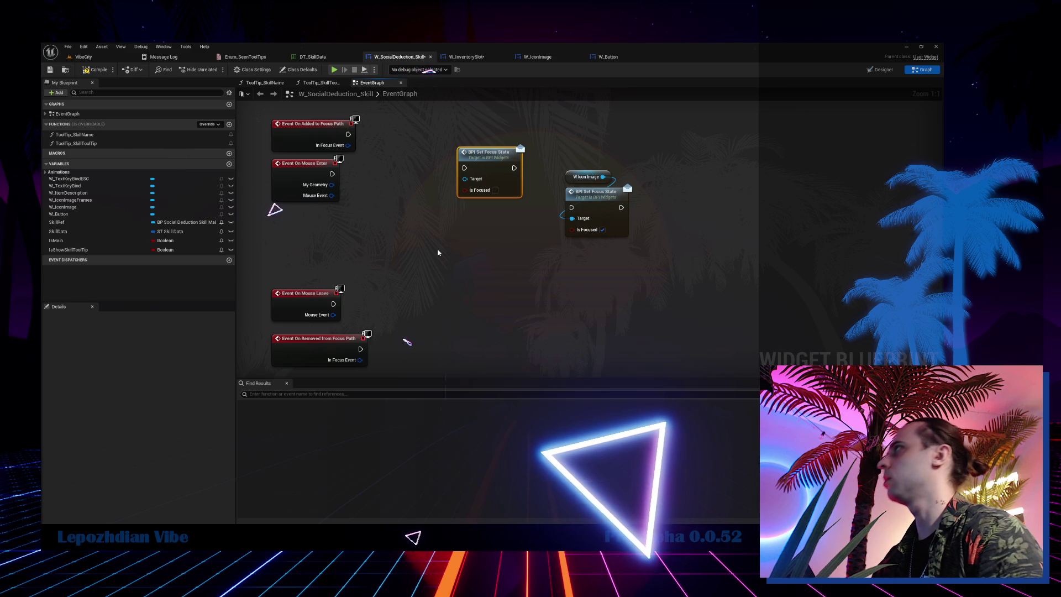
{"action": "left_click", "coordinate": [247, 70]}
{"action": "scroll", "coordinate": [171, 393], "scroll_direction": "down", "scroll_amount": 1}
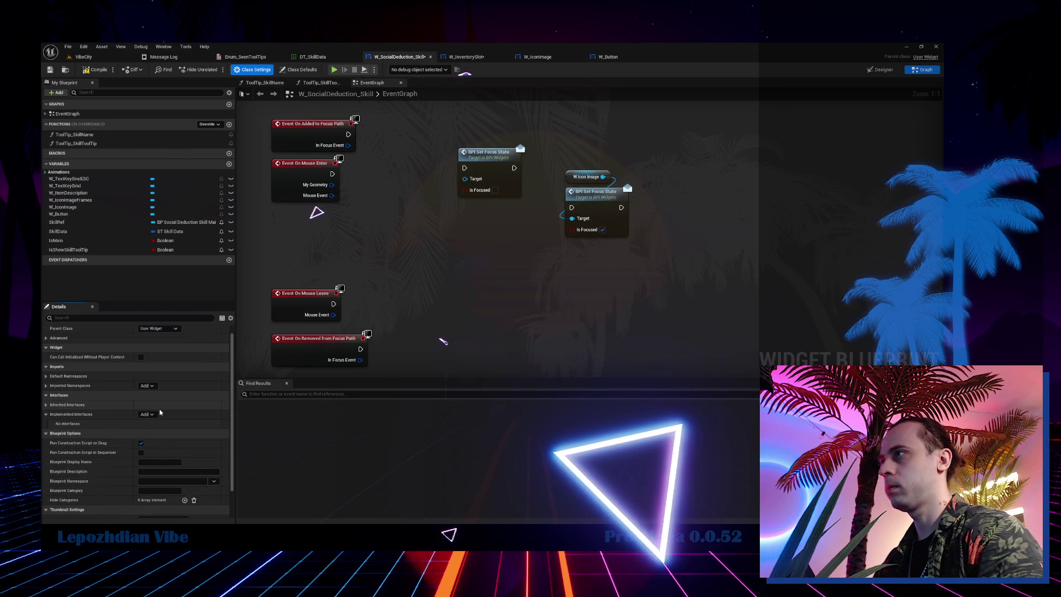
- Add BPI Widgets to the skill widget's Implemented Interfaces in Class Settings
{"action": "left_click", "coordinate": [145, 414]}
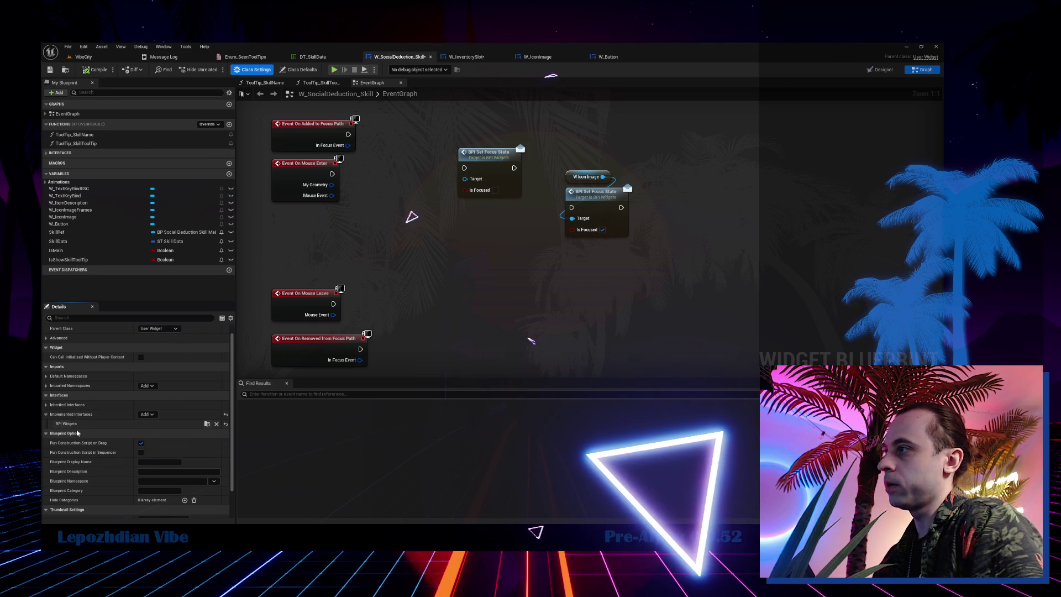
{"action": "right_click", "coordinate": [497, 283]}
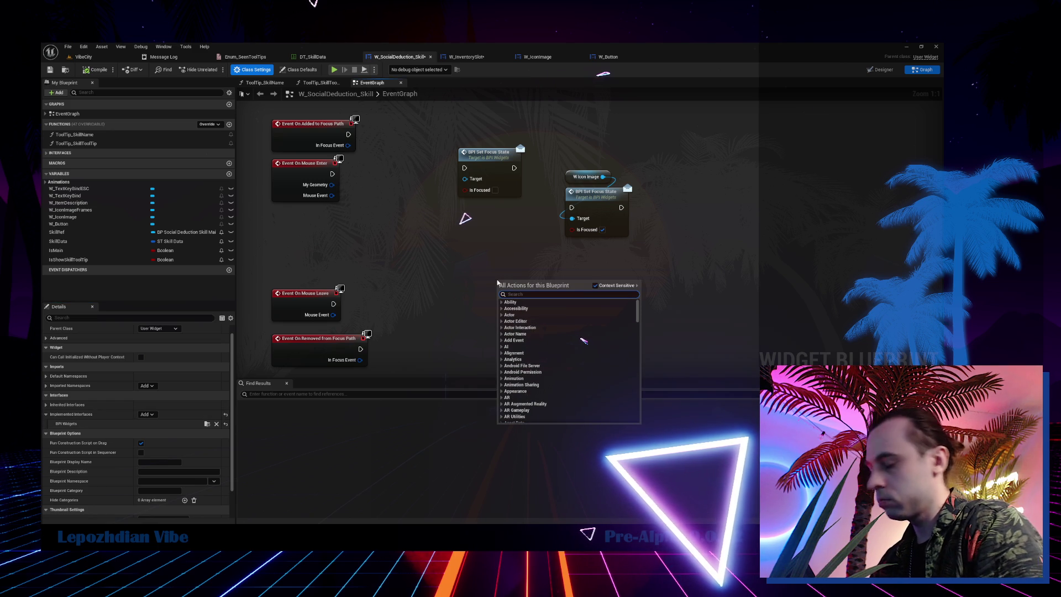
{"action": "left_click", "coordinate": [488, 270]}
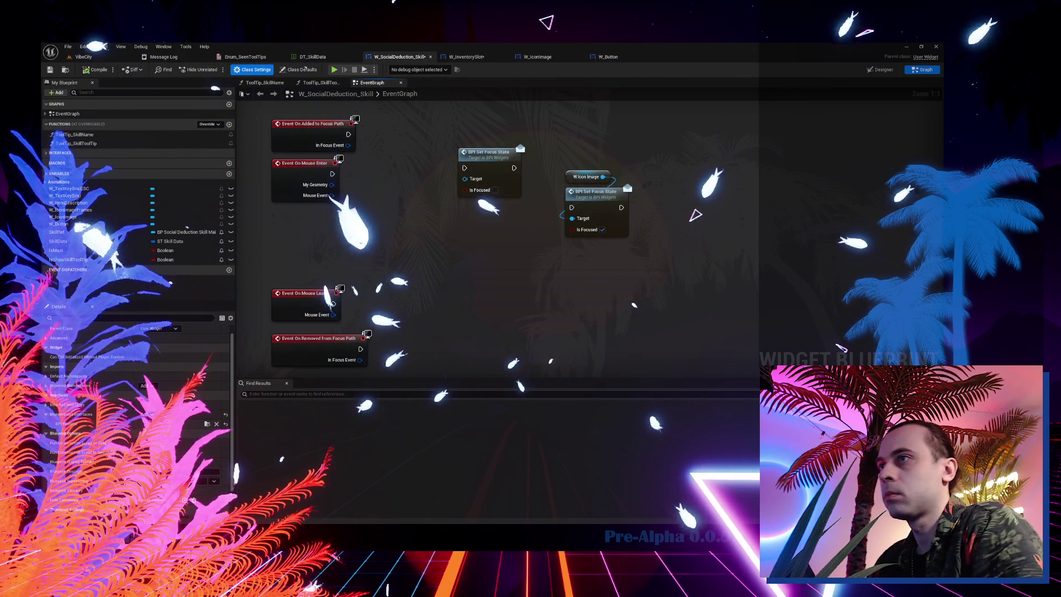
- Compile W_SocialDeduction_Skill now that it implements BPI Widgets
{"action": "left_click", "coordinate": [89, 71]}
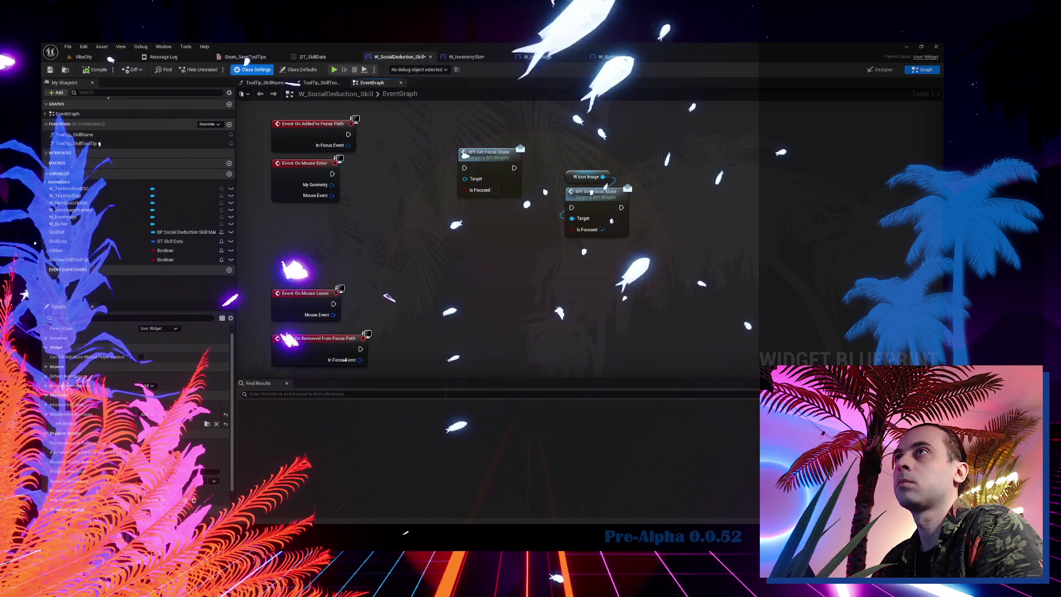
- Add Event BPI_SetFocusState and a self Set Focus State call fed by On Added to Focus Path and Mouse Enter
{"action": "right_click", "coordinate": [440, 283]}
{"action": "type", "text": "bpi set focu"}
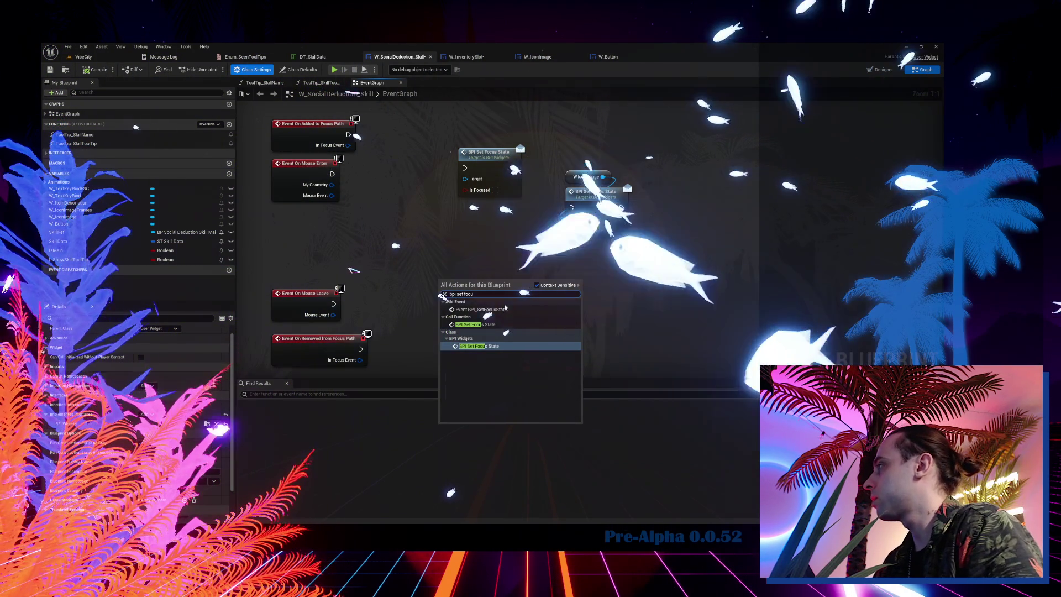
{"action": "left_click", "coordinate": [500, 310]}
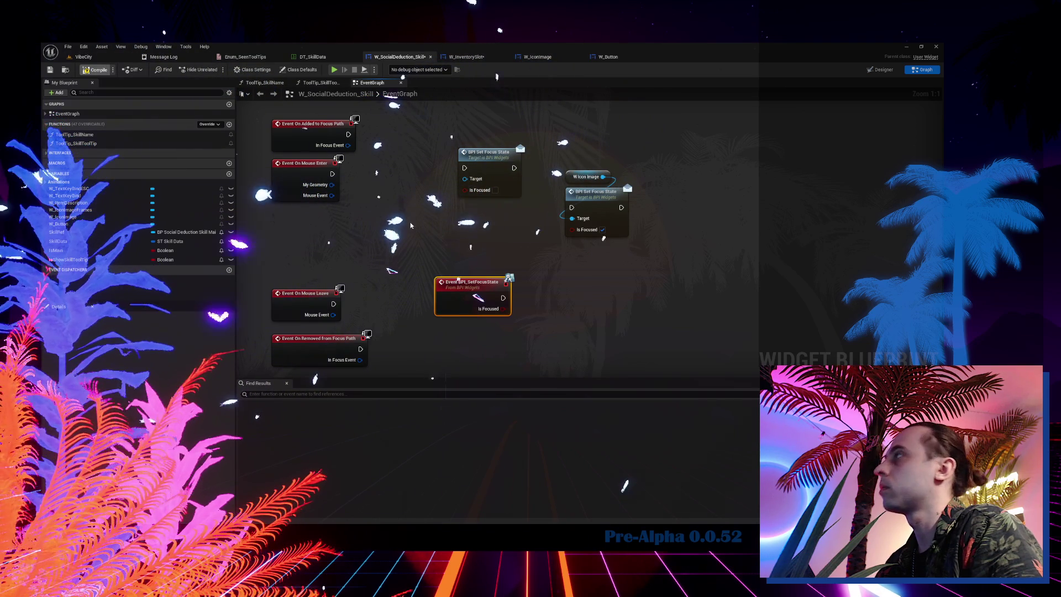
{"action": "right_click", "coordinate": [410, 224]}
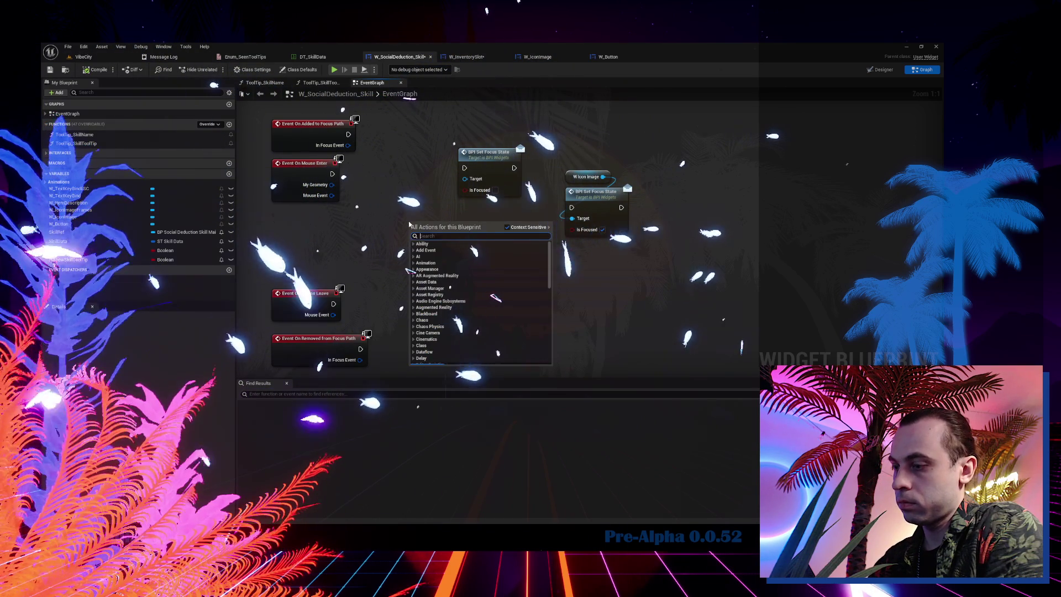
{"action": "type", "text": "bpi set focu"}
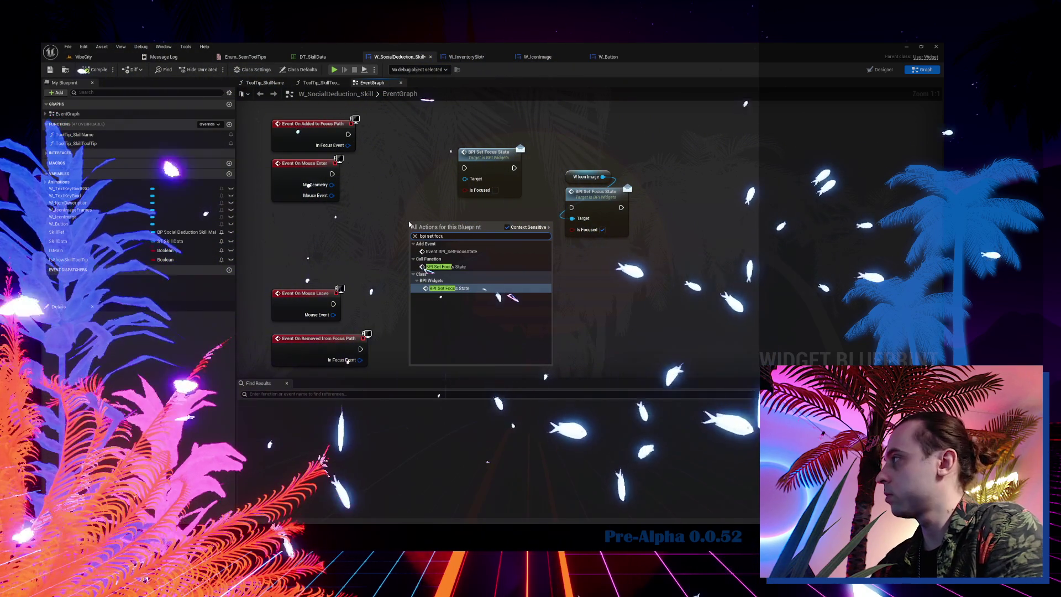
{"action": "left_click", "coordinate": [449, 288]}
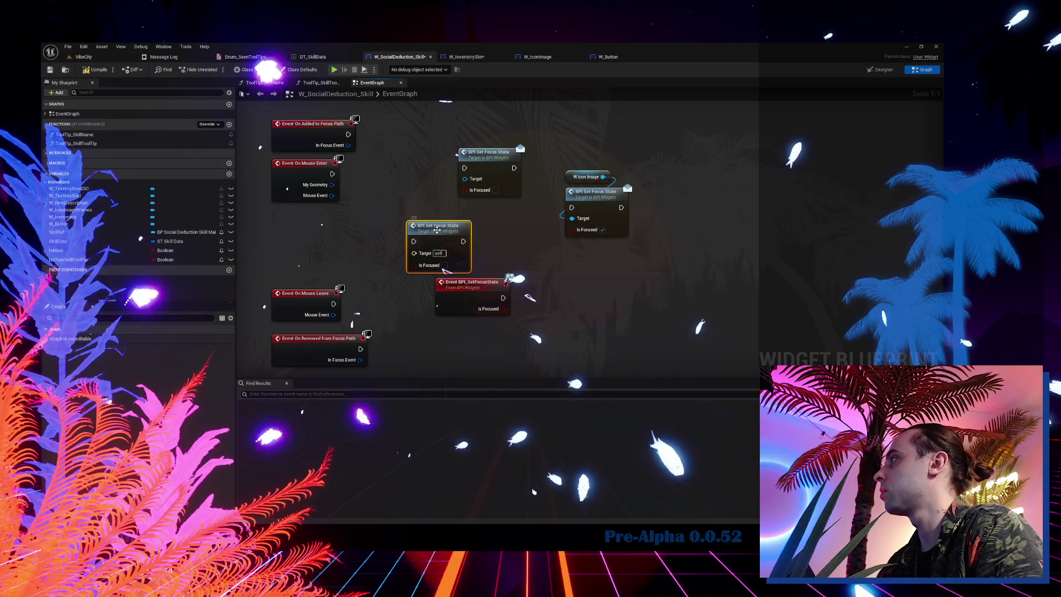
{"action": "left_click_drag", "start_coordinate": [436, 225], "coordinate": [426, 158]}
{"action": "mouse_move", "coordinate": [349, 134]}
{"action": "left_mouse_down"}
{"action": "mouse_move", "coordinate": [404, 175]}
{"action": "mouse_move", "coordinate": [332, 174]}
{"action": "left_mouse_up"}
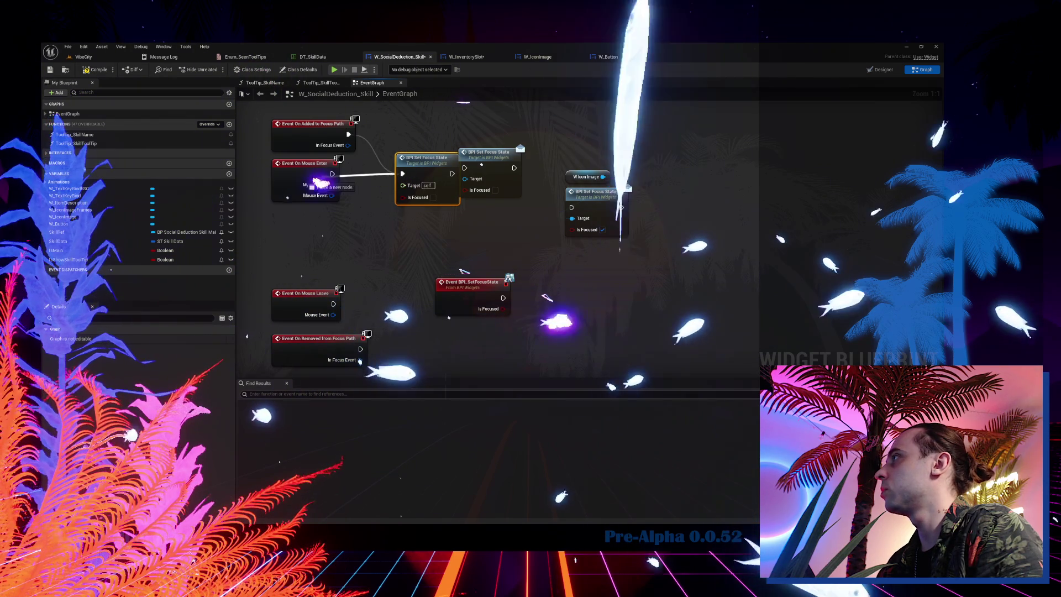
{"action": "left_click", "coordinate": [433, 198]}
{"action": "right_click", "coordinate": [442, 190]}
{"action": "left_click_drag", "start_coordinate": [427, 168], "coordinate": [427, 127]}
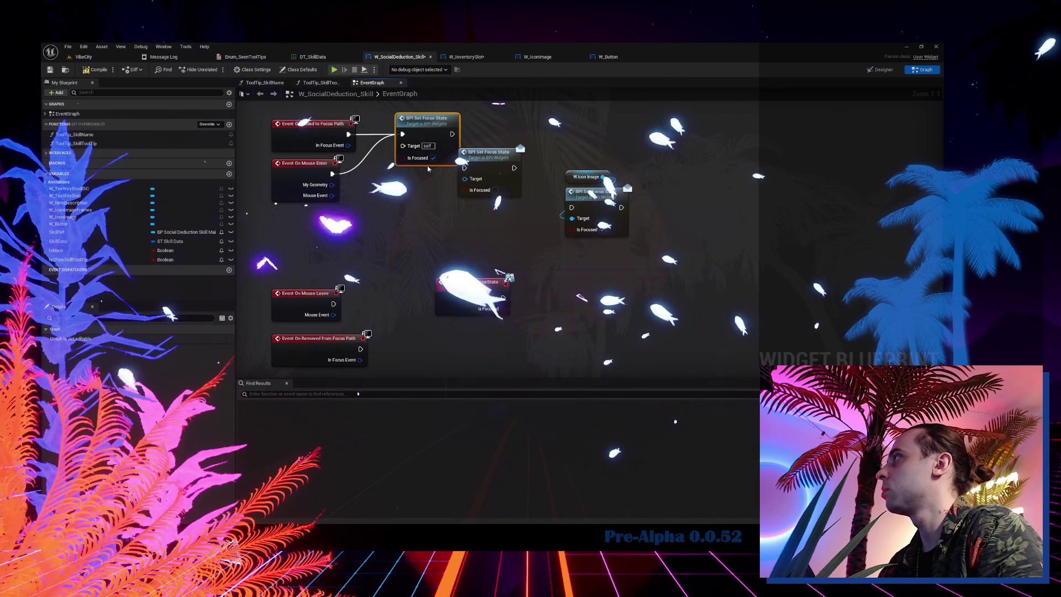
- Duplicate Set Focus State with Is Focused unticked, wire Removed from Focus Path and Mouse Leave, delete the extra node
{"action": "key", "text": "ctrl+c"}
{"action": "key", "text": "ctrl+v"}
{"action": "left_click", "coordinate": [439, 276]}
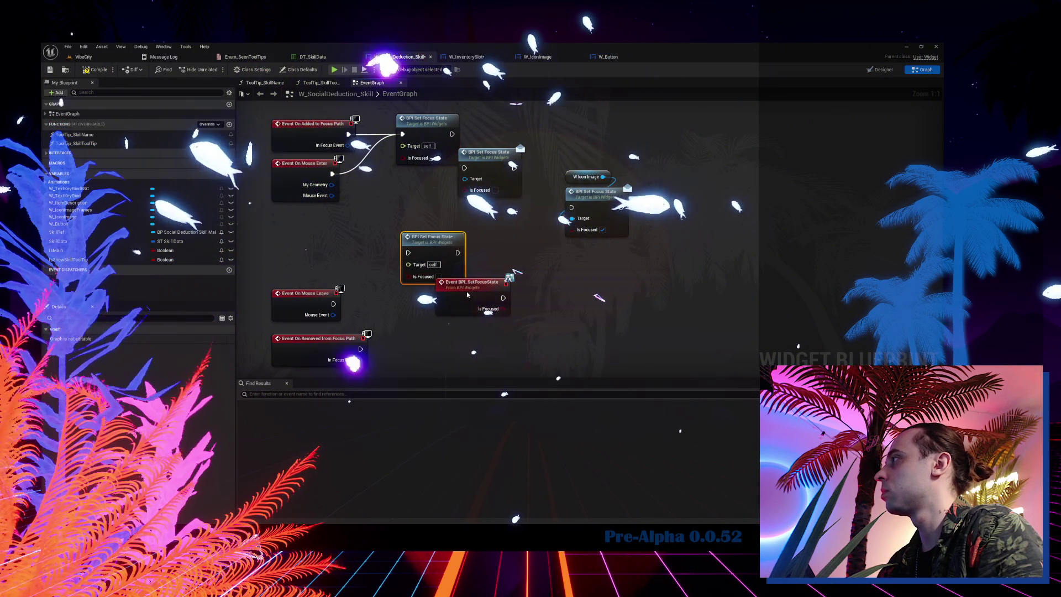
{"action": "left_click_drag", "start_coordinate": [470, 283], "coordinate": [626, 282]}
{"action": "left_click_drag", "start_coordinate": [361, 349], "coordinate": [414, 252]}
{"action": "mouse_move", "coordinate": [334, 304]}
{"action": "left_mouse_down"}
{"action": "mouse_move", "coordinate": [409, 252]}
{"action": "mouse_move", "coordinate": [433, 327]}
{"action": "mouse_move", "coordinate": [437, 289]}
{"action": "left_mouse_up"}
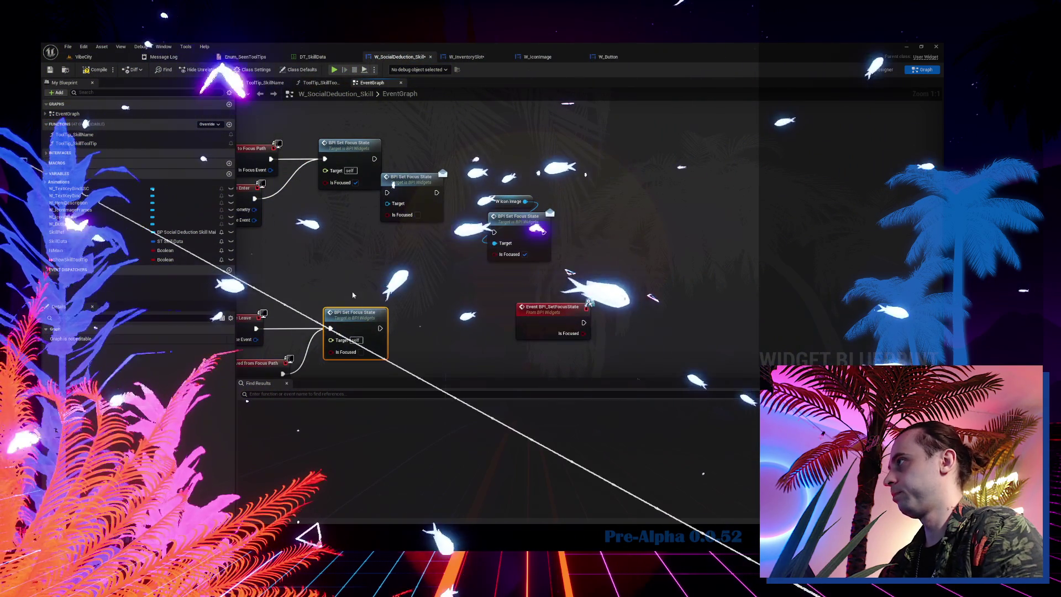
{"action": "left_click_drag", "start_coordinate": [361, 166], "coordinate": [366, 166]}
{"action": "left_click", "coordinate": [411, 178]}
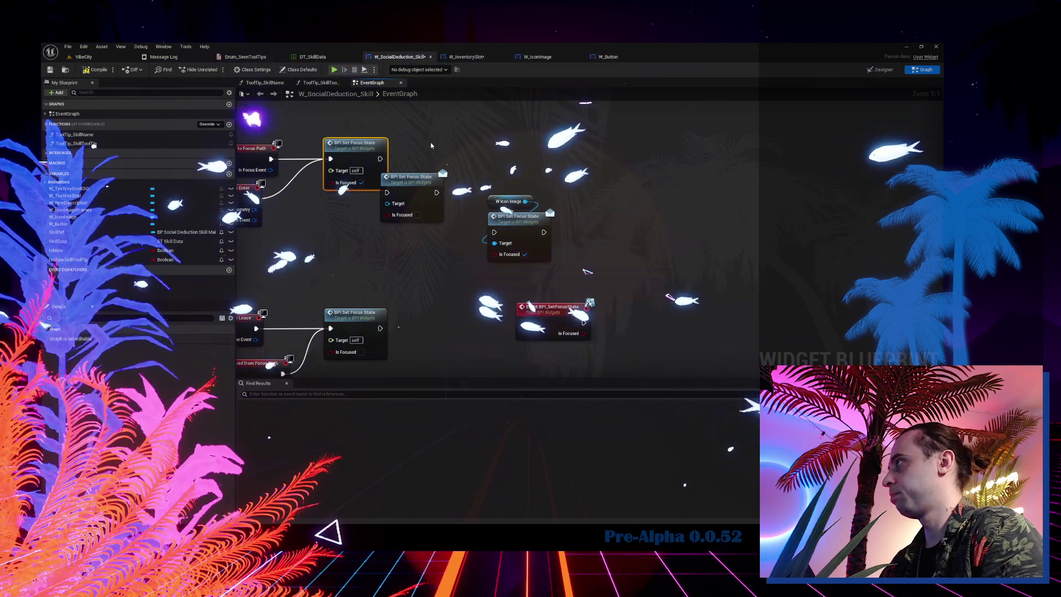
{"action": "key", "text": "Delete"}
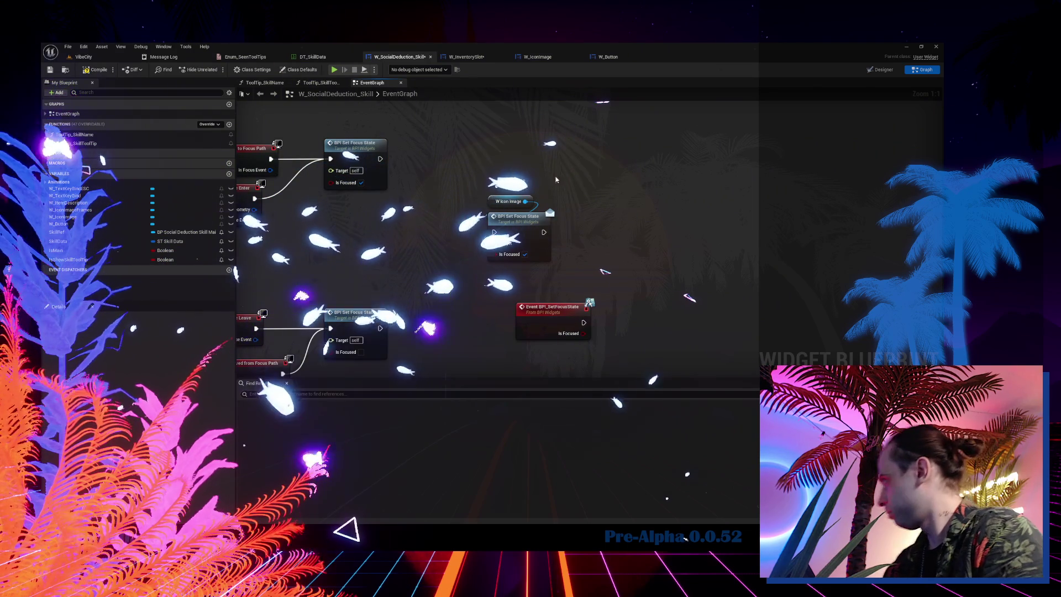
- Pass the event's Is Focused into W_IconImage's Set Focus State call and compile
{"action": "left_click_drag", "start_coordinate": [518, 220], "coordinate": [602, 202]}
{"action": "left_click_drag", "start_coordinate": [583, 333], "coordinate": [579, 237]}
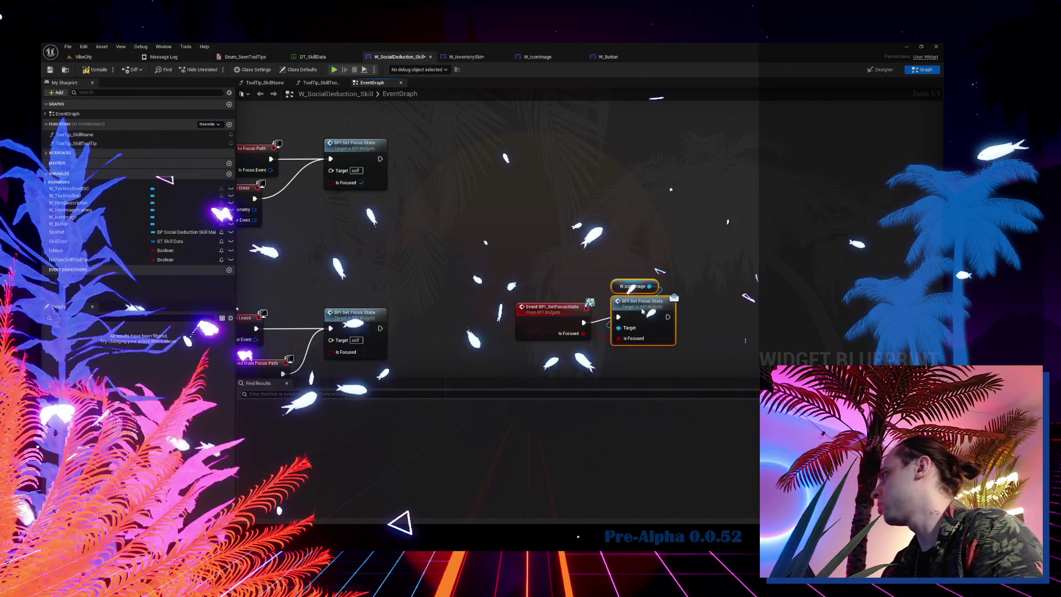
{"action": "left_click_drag", "start_coordinate": [547, 318], "coordinate": [473, 227]}
{"action": "left_click", "coordinate": [95, 70]}
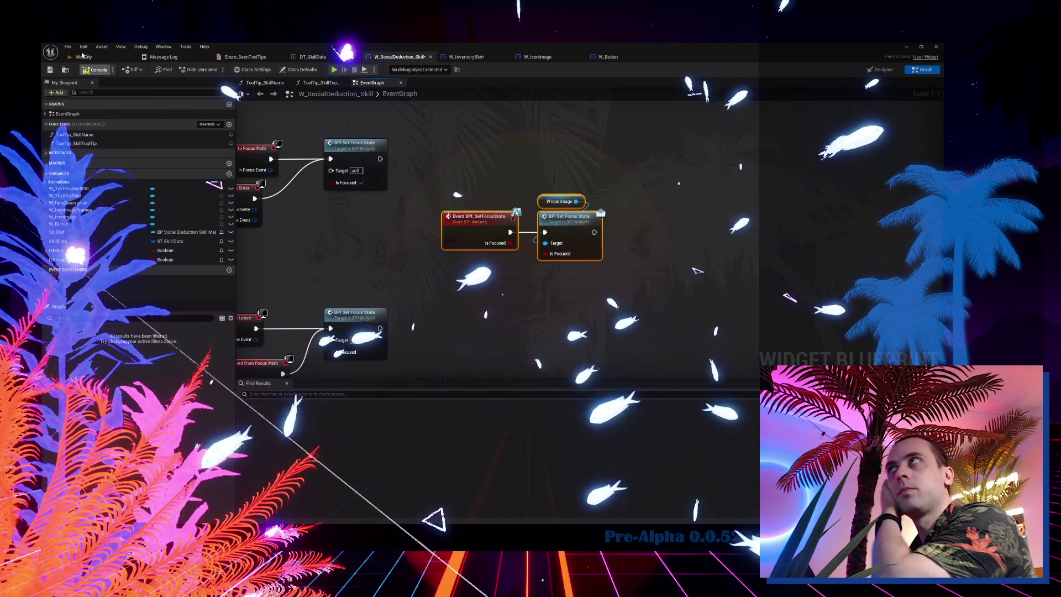
{"action": "left_click", "coordinate": [84, 57]}
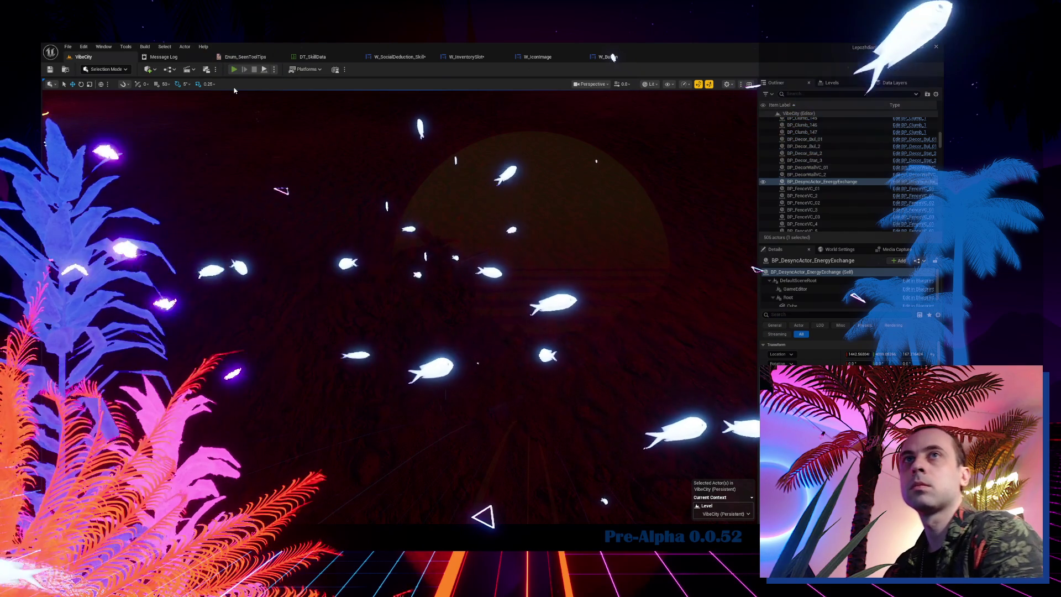
- Play-test the skill tooltip, then reopen W_SocialDeduction_Skill in the Designer
{"action": "key", "text": "alt+p"}
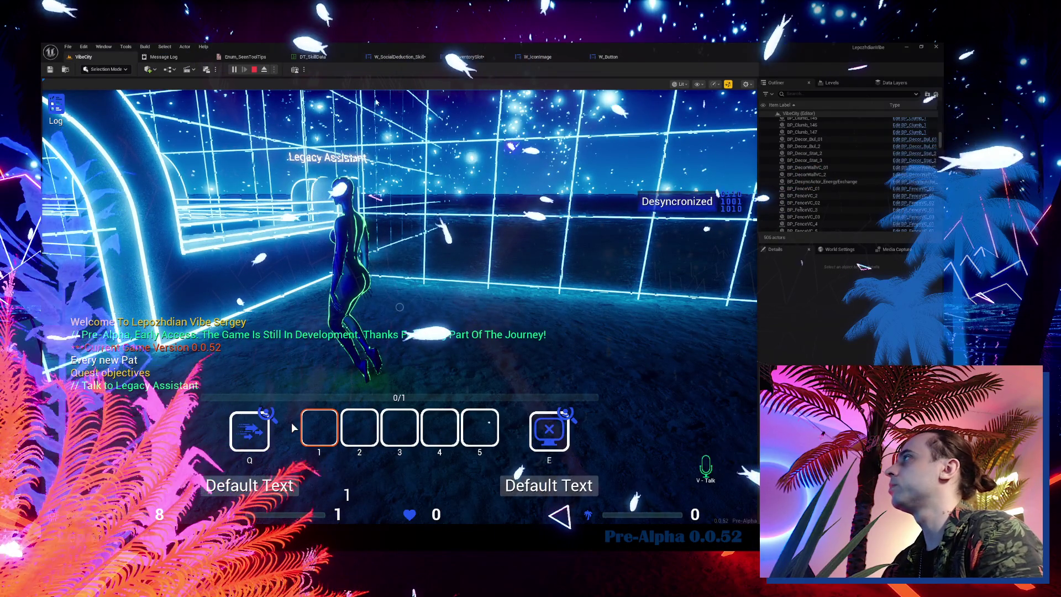
{"action": "key", "text": "Escape"}
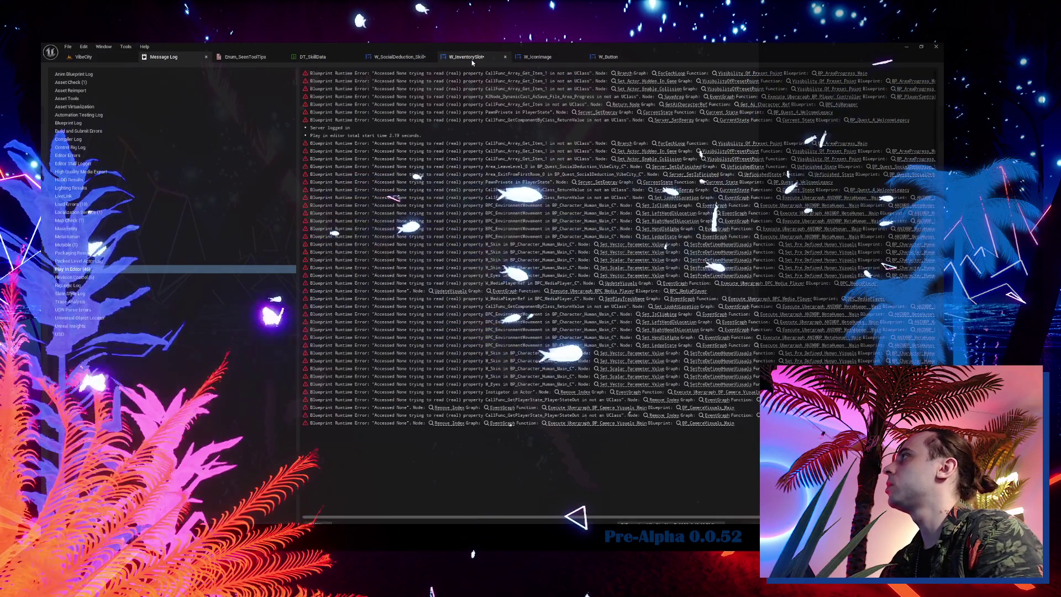
{"action": "left_click", "coordinate": [411, 59]}
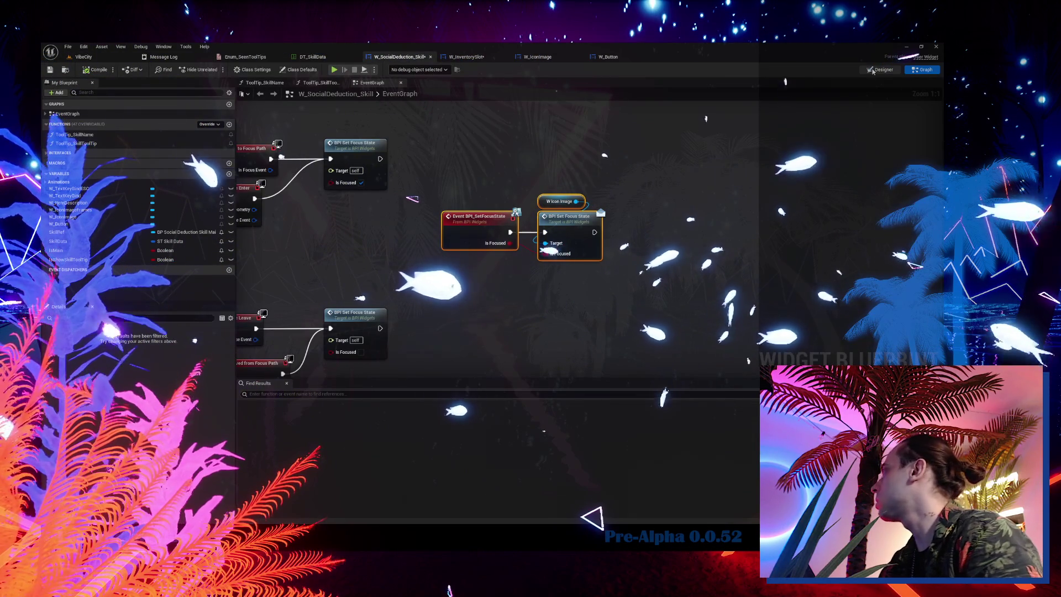
{"action": "left_click", "coordinate": [879, 70]}
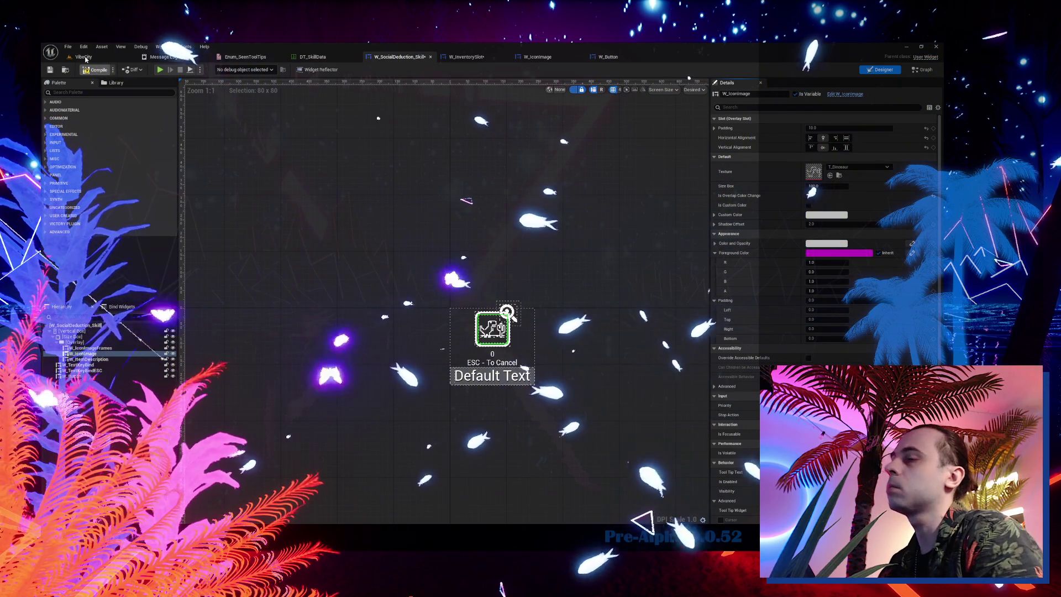
- Play-test again from VibeCity, then select W_IconImageFrames in the skill widget's Hierarchy
{"action": "left_click", "coordinate": [83, 57]}
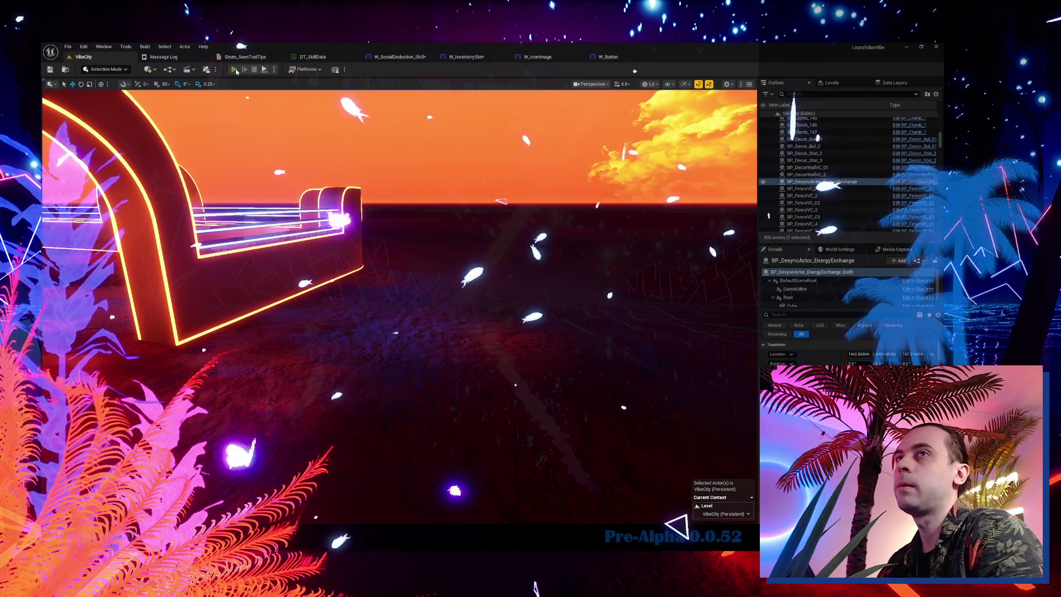
{"action": "left_click", "coordinate": [234, 70]}
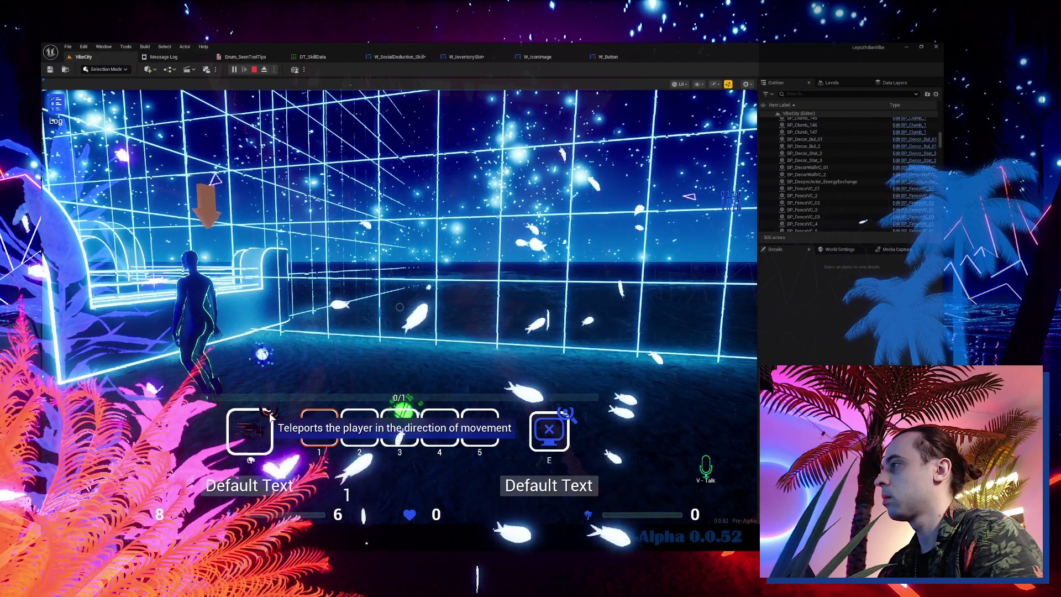
{"action": "key", "text": "Escape"}
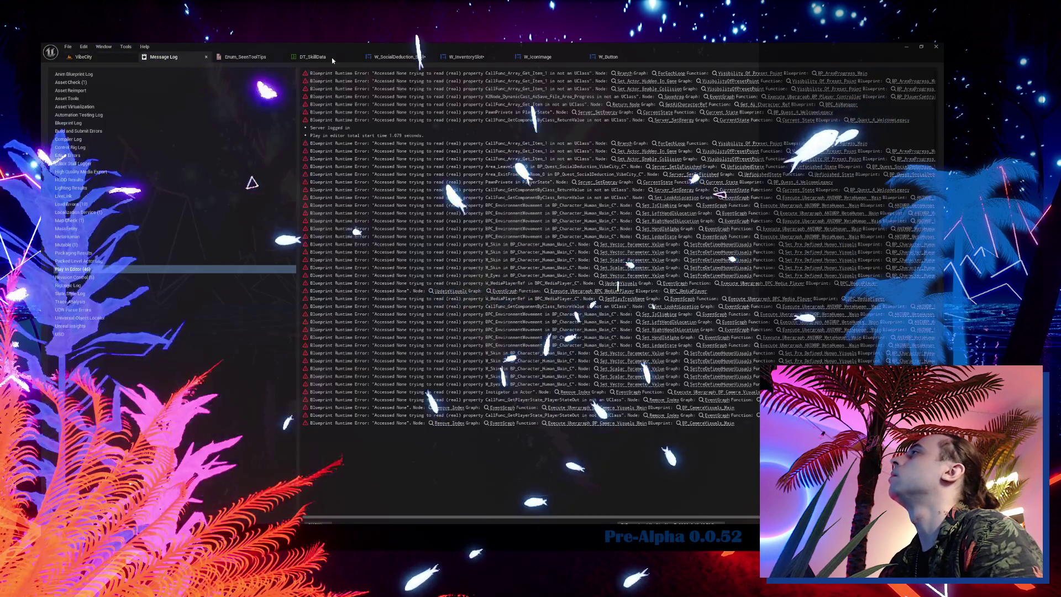
{"action": "left_click", "coordinate": [398, 59]}
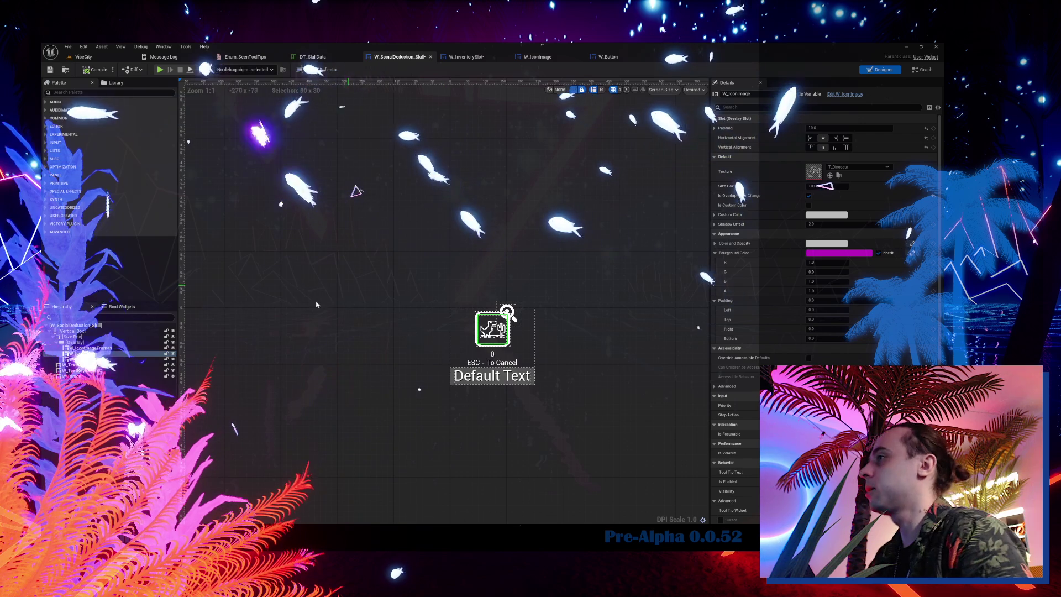
{"action": "left_click", "coordinate": [88, 348]}
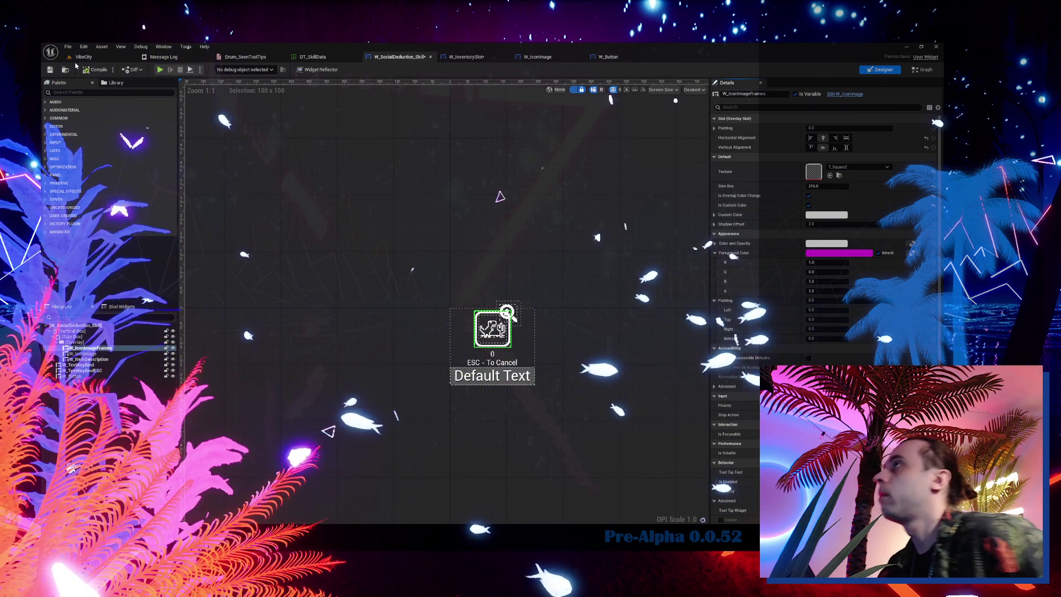
- Run another play test in the VibeCity level and free the mouse with Shift+F1
{"action": "left_click", "coordinate": [80, 58]}
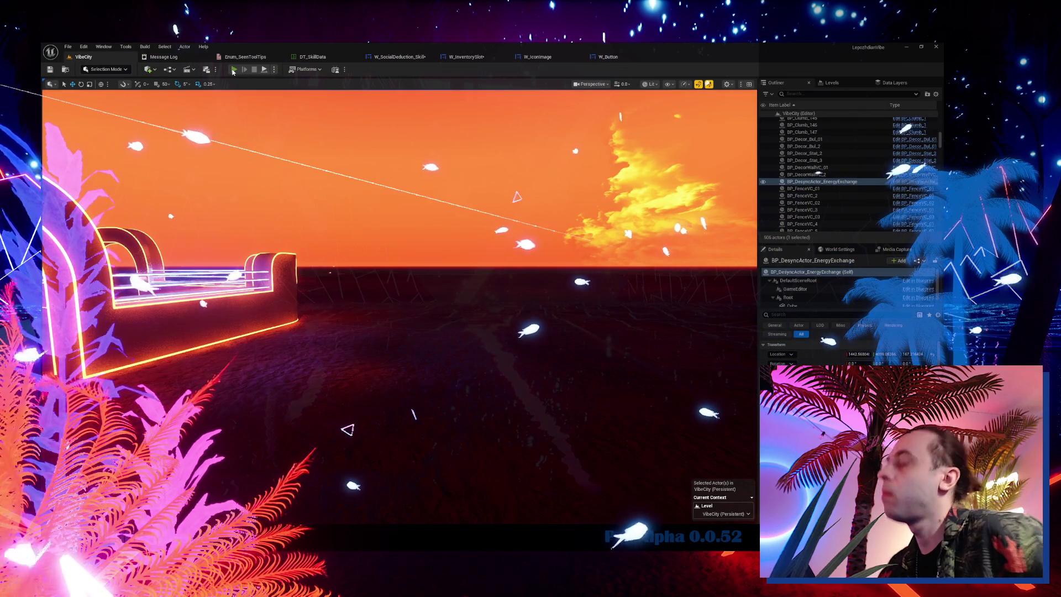
{"action": "left_click", "coordinate": [234, 69]}
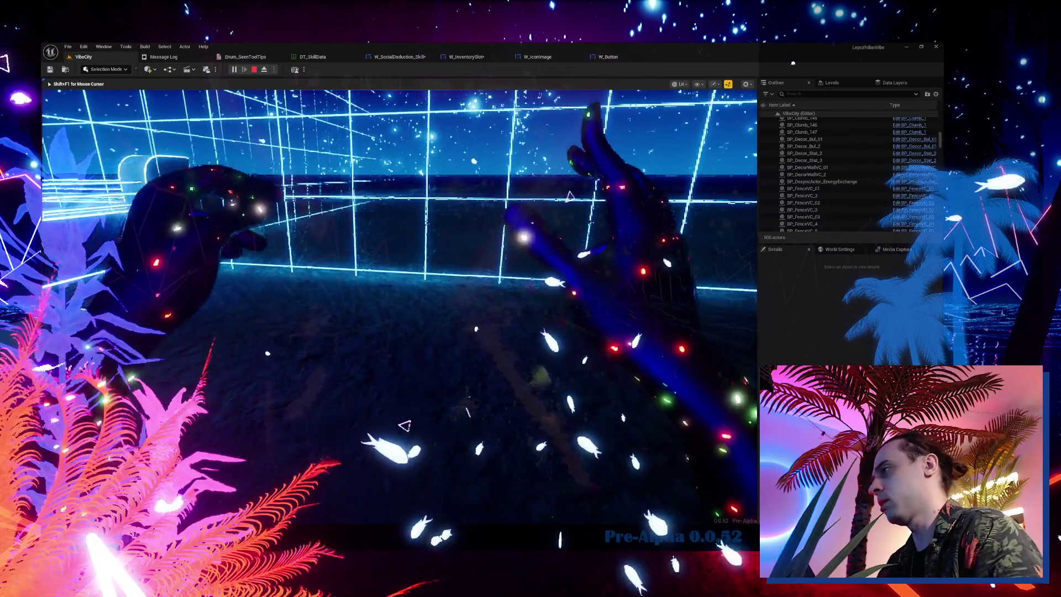
{"action": "key", "text": "shift+F1"}
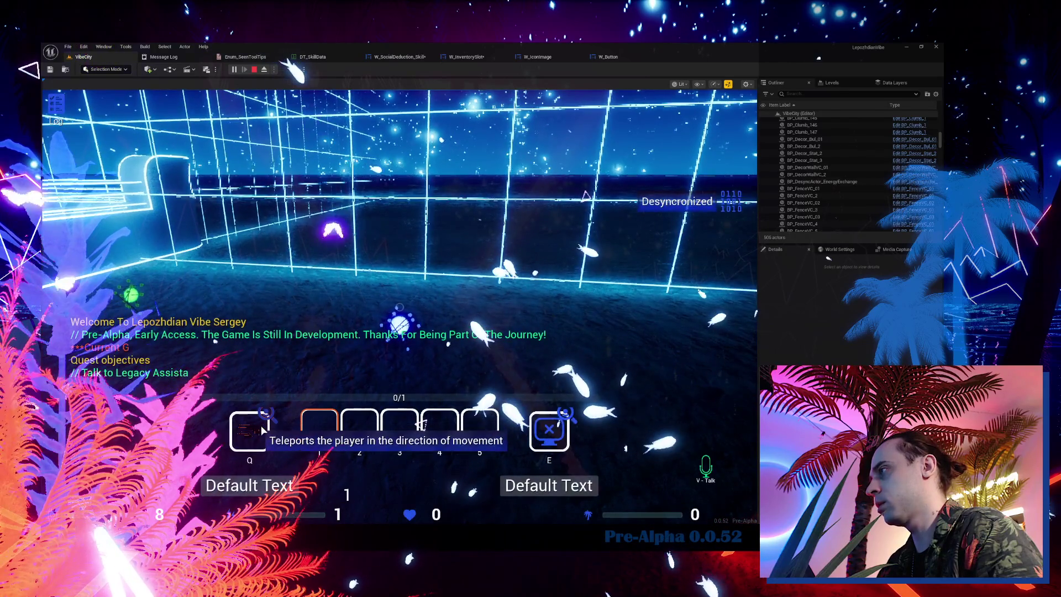
- Return to W_SocialDeduction_Skill and show its event graph
{"action": "left_click", "coordinate": [400, 57]}
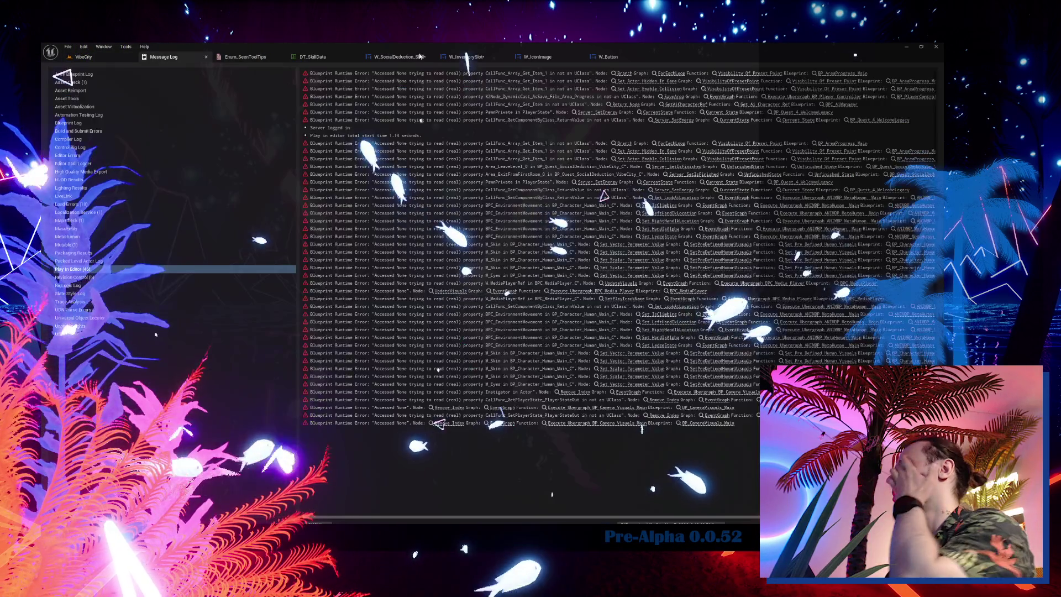
{"action": "left_click", "coordinate": [884, 69]}
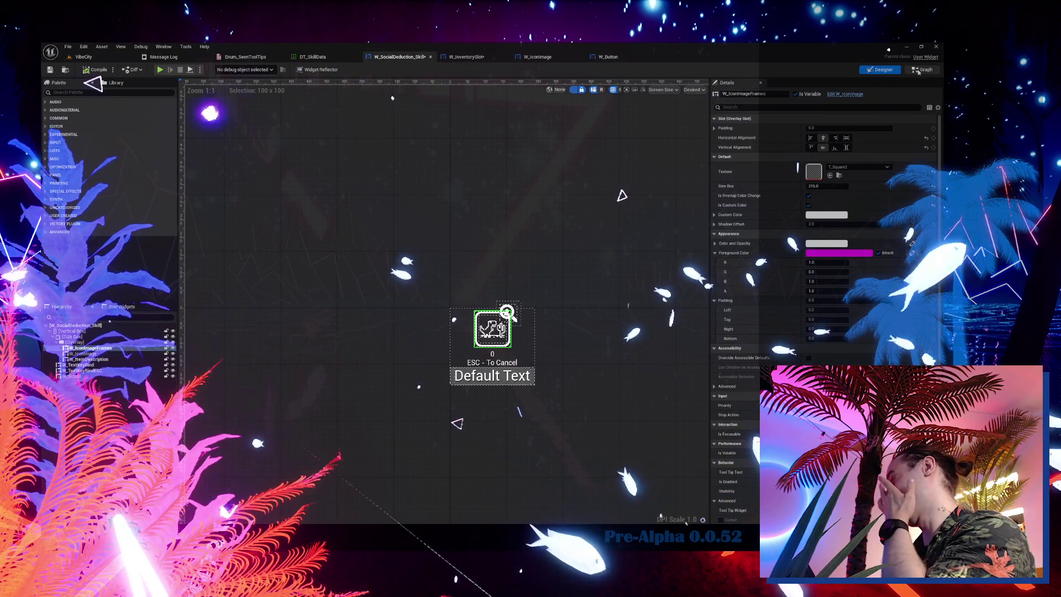
{"action": "left_click", "coordinate": [931, 68]}
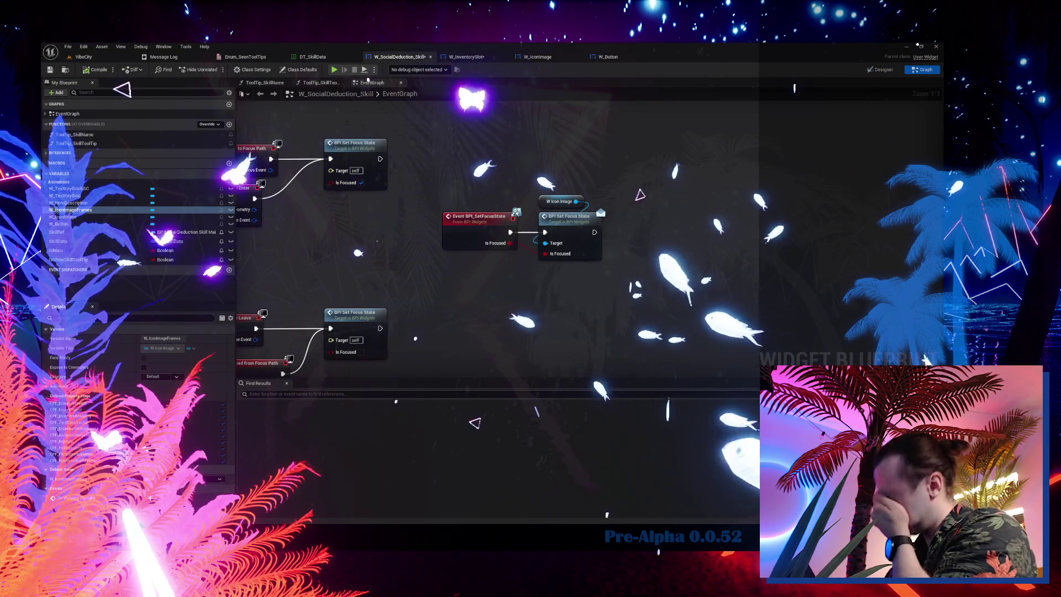
- Add a W_IconImageFrames getter, connect it as the focus target, and compile
{"action": "left_click_drag", "start_coordinate": [71, 210], "coordinate": [545, 172]}
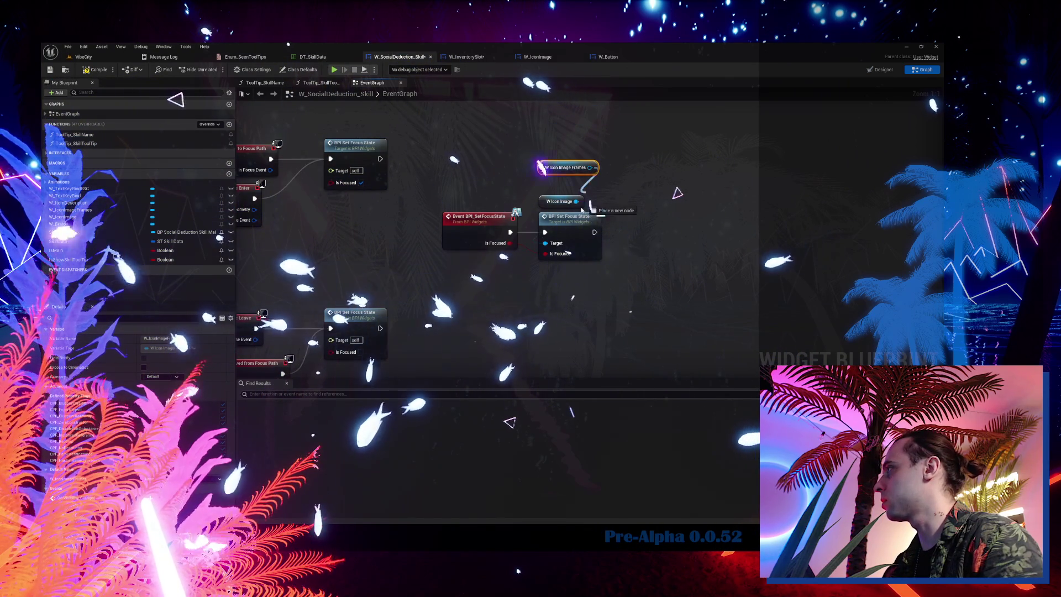
{"action": "left_click_drag", "start_coordinate": [554, 248], "coordinate": [555, 248]}
{"action": "left_click_drag", "start_coordinate": [564, 167], "coordinate": [563, 184]}
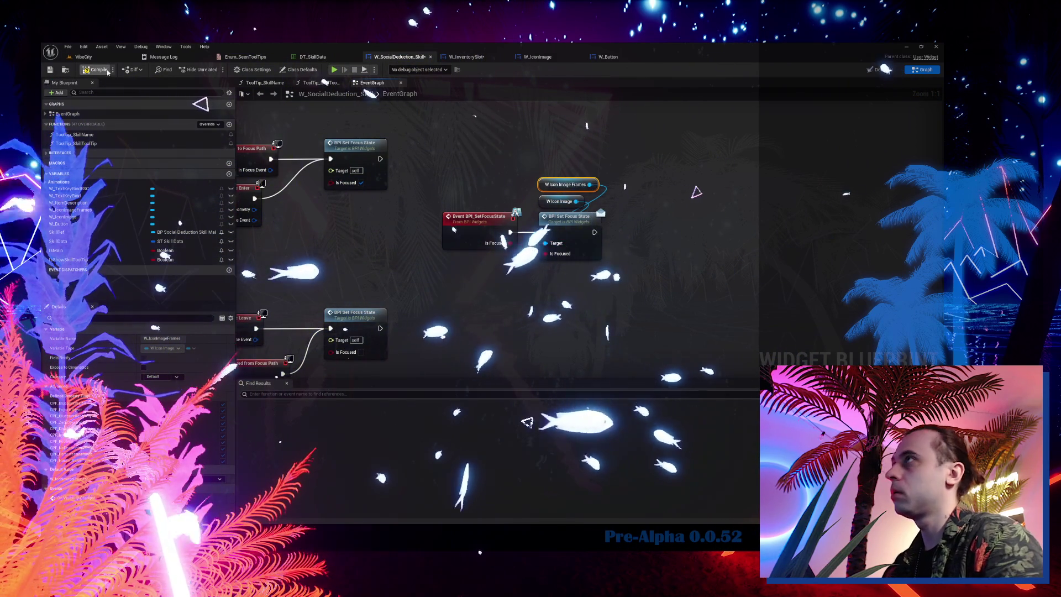
{"action": "left_click", "coordinate": [99, 70]}
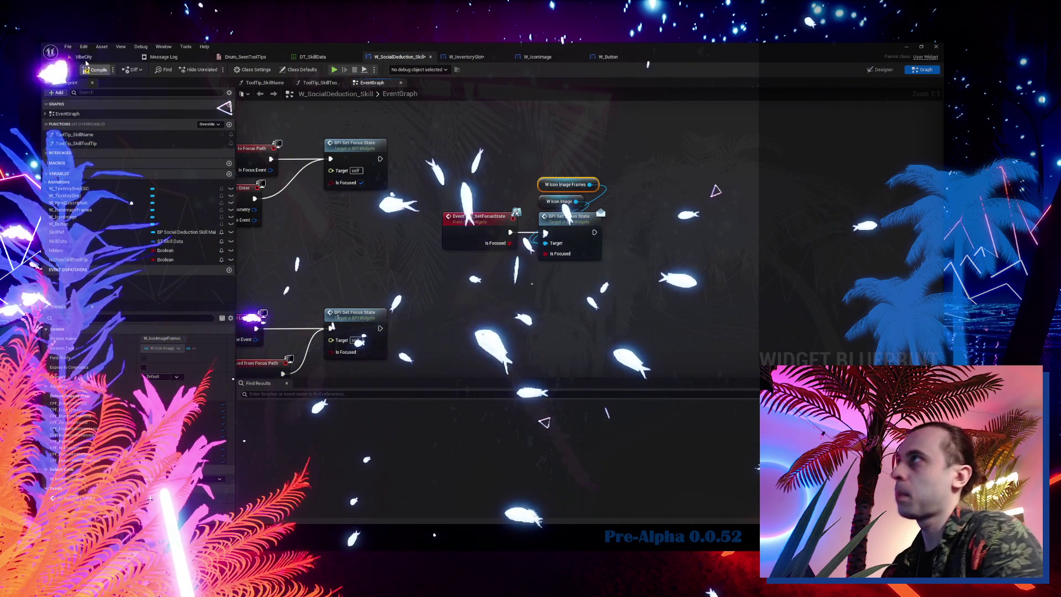
- Check the W_InventorySlot graph for reference, then jump to the node causing the compile error
{"action": "left_click", "coordinate": [84, 57]}
{"action": "left_click", "coordinate": [467, 57]}
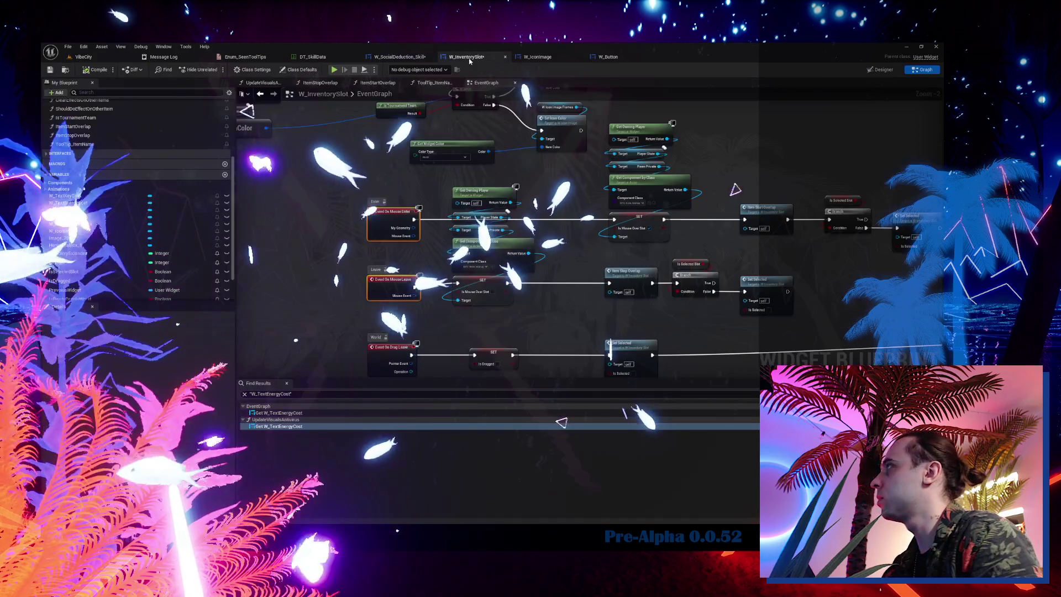
{"action": "left_click", "coordinate": [380, 58]}
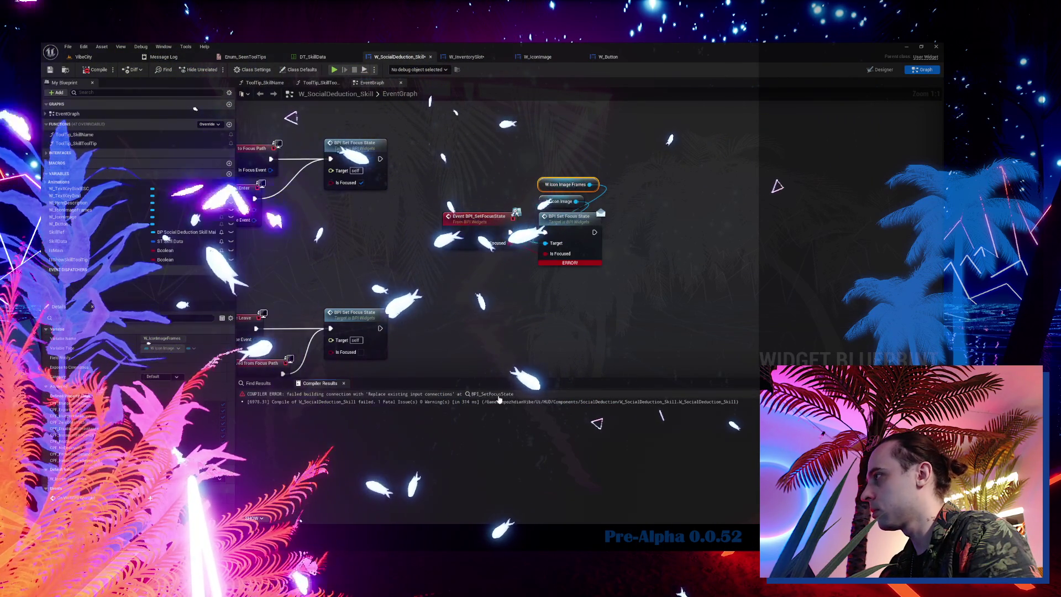
{"action": "left_click", "coordinate": [498, 394]}
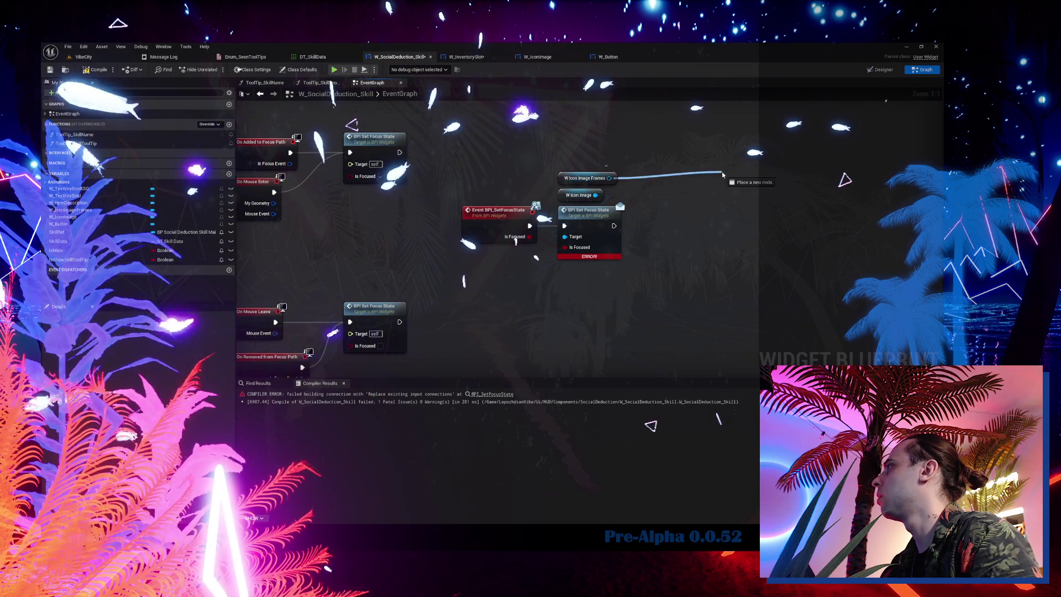
- Add a BPI Set Focus State call fed by W Icon Image Frames
{"action": "left_click_drag", "start_coordinate": [722, 175], "coordinate": [717, 188]}
{"action": "left_click_drag", "start_coordinate": [603, 179], "coordinate": [754, 216]}
{"action": "type", "text": "bpi set foc"}
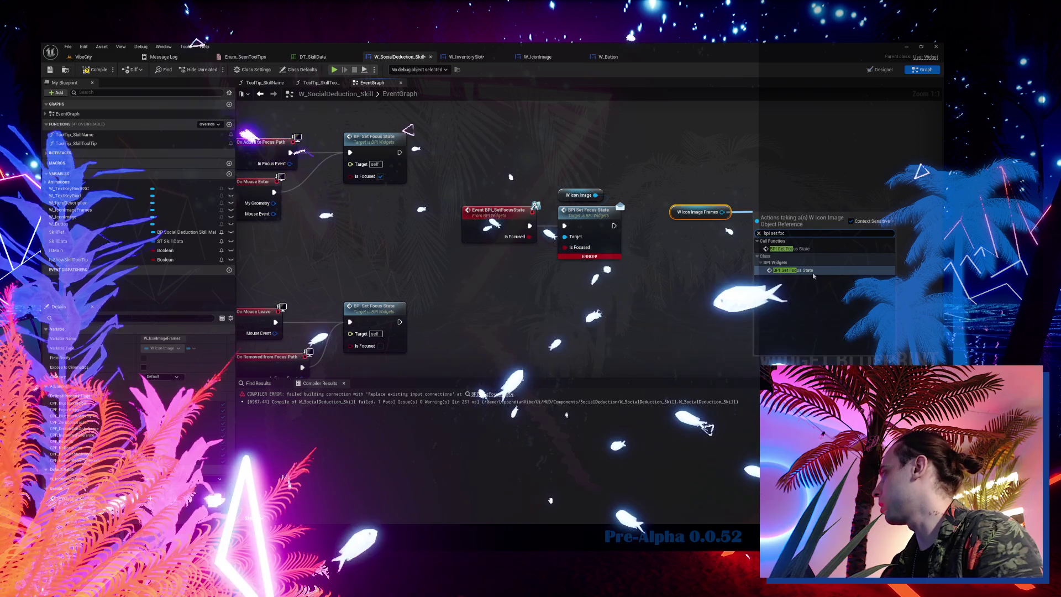
{"action": "left_click", "coordinate": [814, 272]}
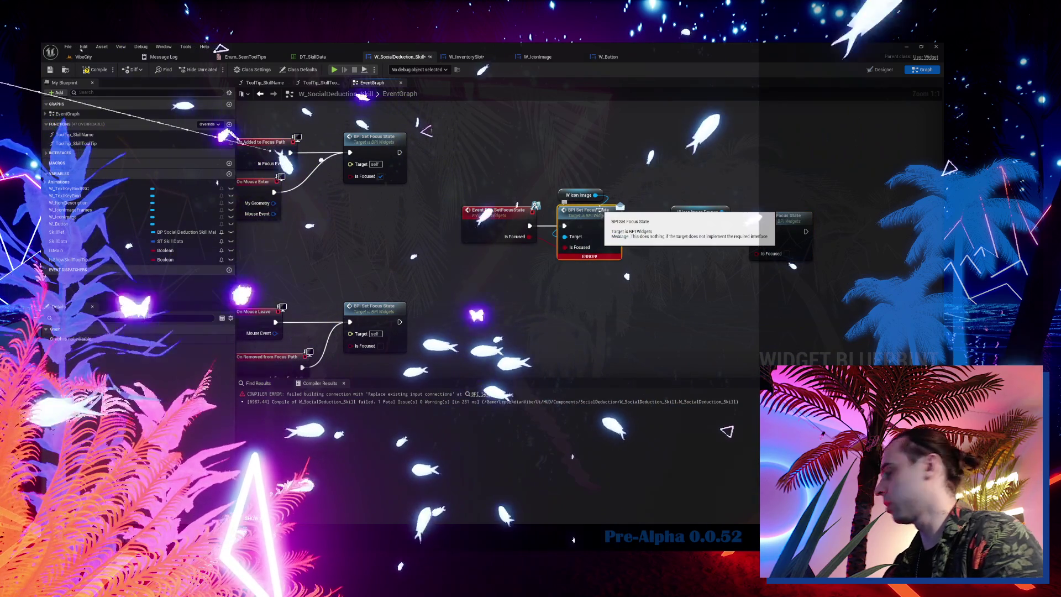
- Delete the erroring Set Focus State node, wire W Icon Image to the new Target, and recompile
{"action": "key", "text": "Delete"}
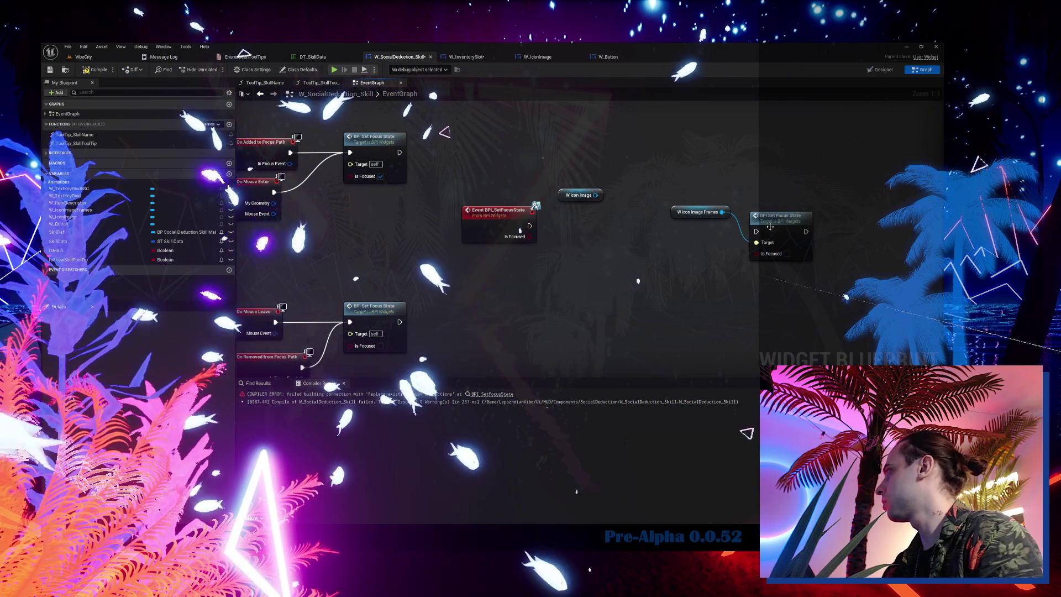
{"action": "left_click_drag", "start_coordinate": [755, 227], "coordinate": [695, 239]}
{"action": "left_click_drag", "start_coordinate": [595, 194], "coordinate": [682, 265]}
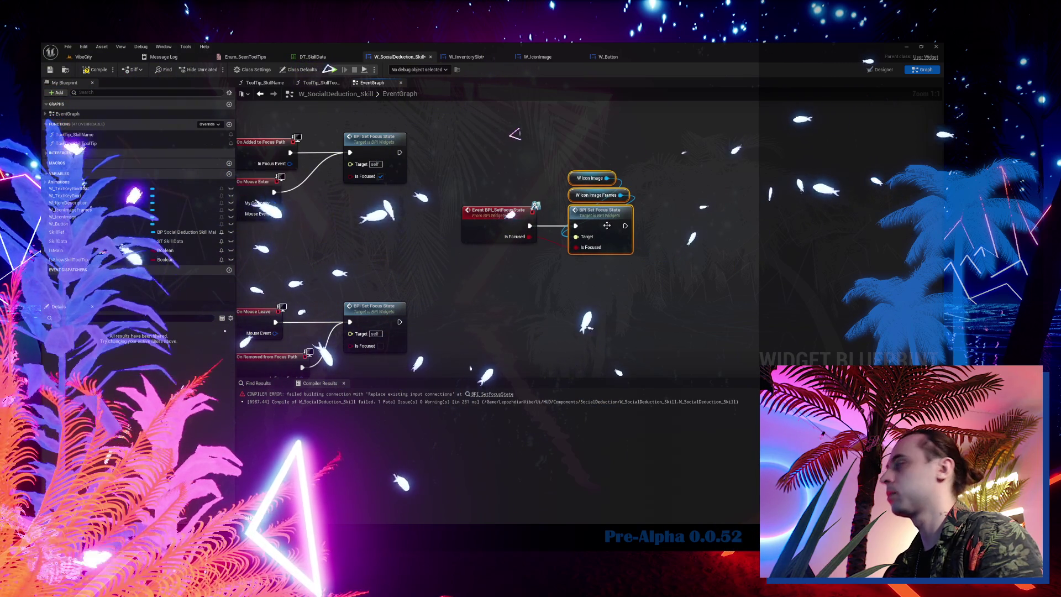
{"action": "left_click", "coordinate": [95, 69]}
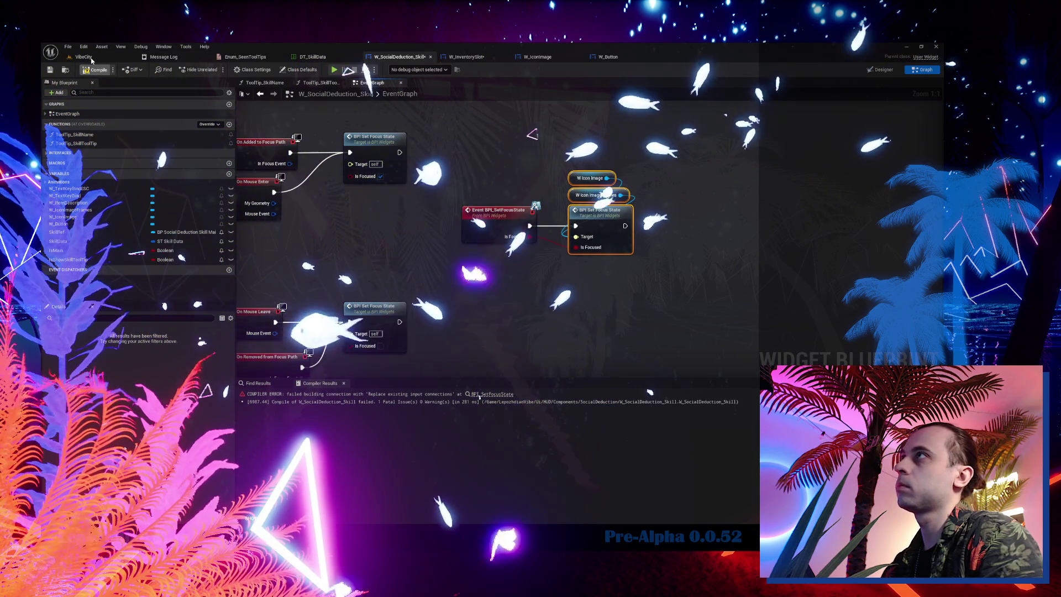
{"action": "left_click", "coordinate": [88, 57]}
- Play-test the focus-state fix in VibeCity, then bring up W_SocialDeduction_Skill's Designer view
{"action": "left_click", "coordinate": [234, 70]}
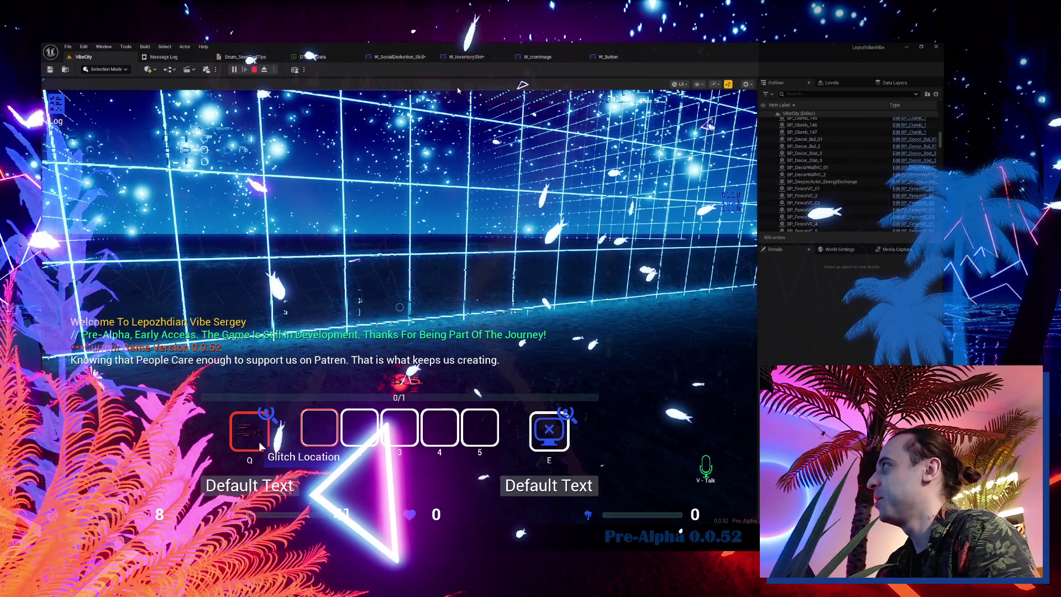
{"action": "key", "text": "Escape"}
{"action": "left_click", "coordinate": [470, 57]}
{"action": "left_click", "coordinate": [399, 57]}
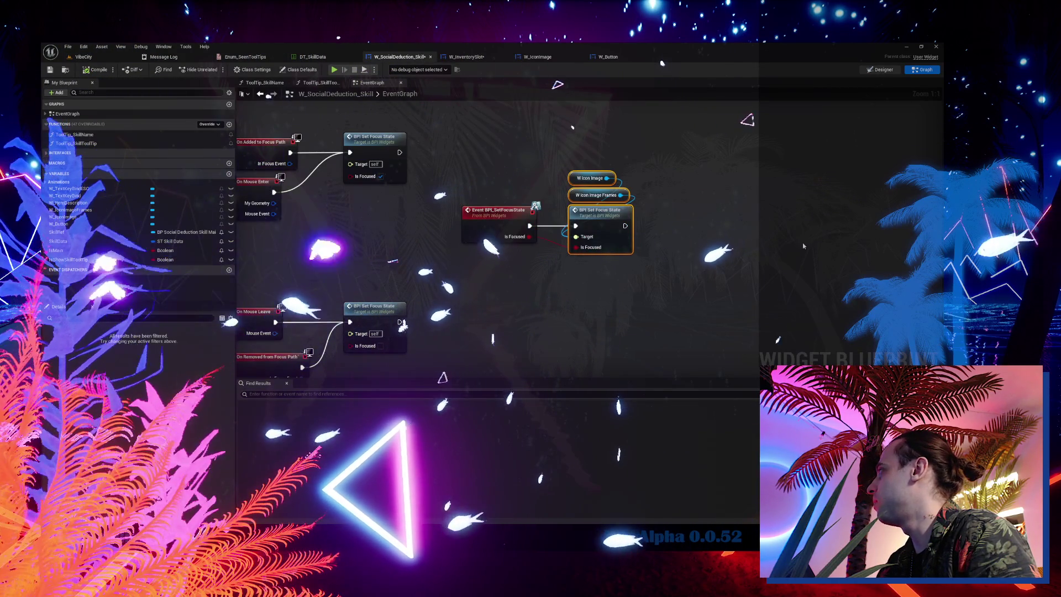
{"action": "left_click", "coordinate": [880, 70]}
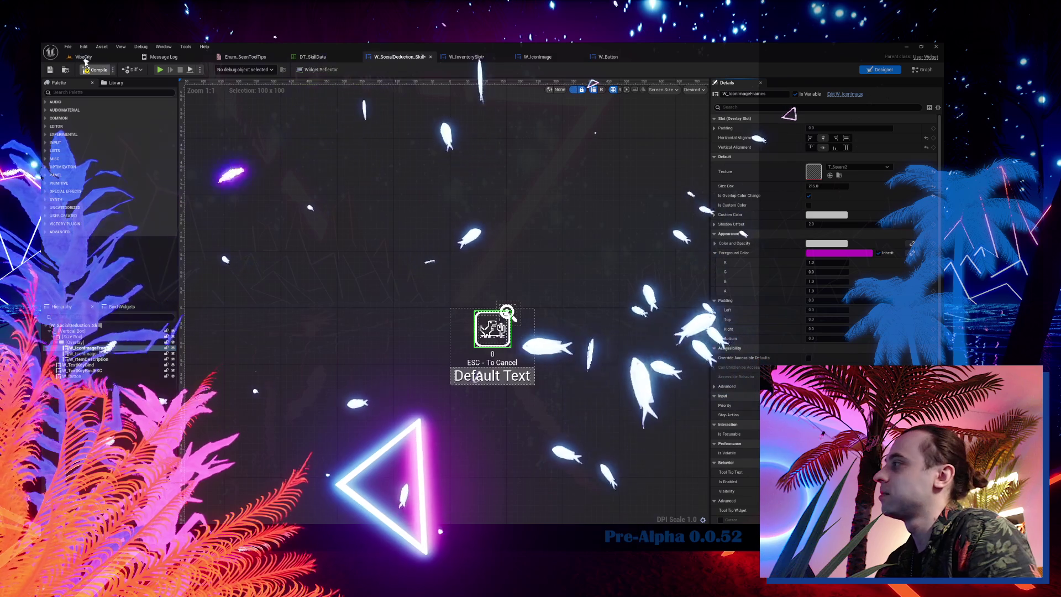
- Delete the Default Text button from W_SocialDeduction_Skill and start a play session in VibeCity
{"action": "left_click", "coordinate": [471, 385]}
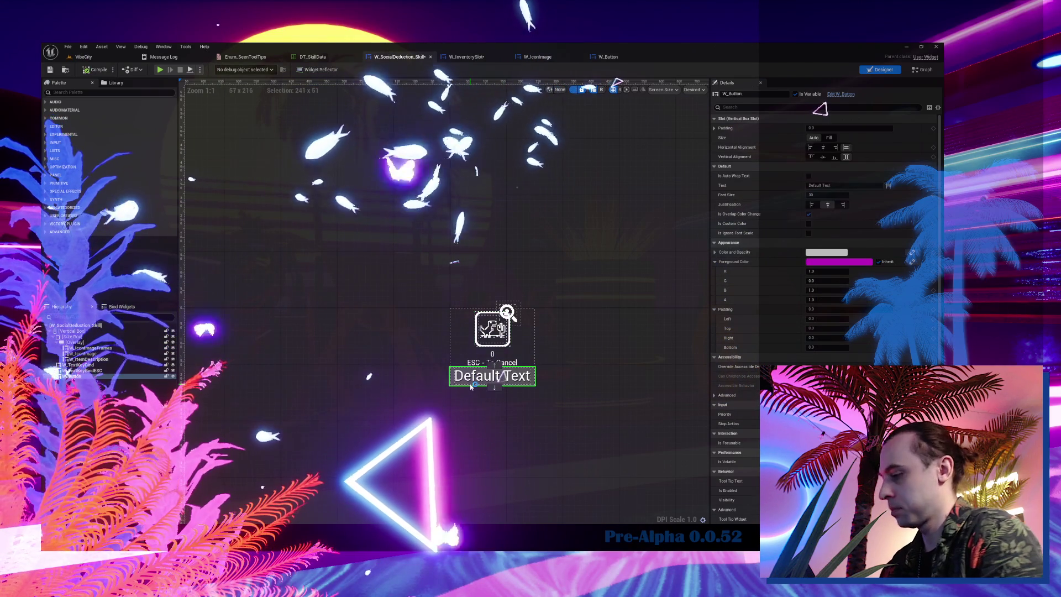
{"action": "key", "text": "Delete"}
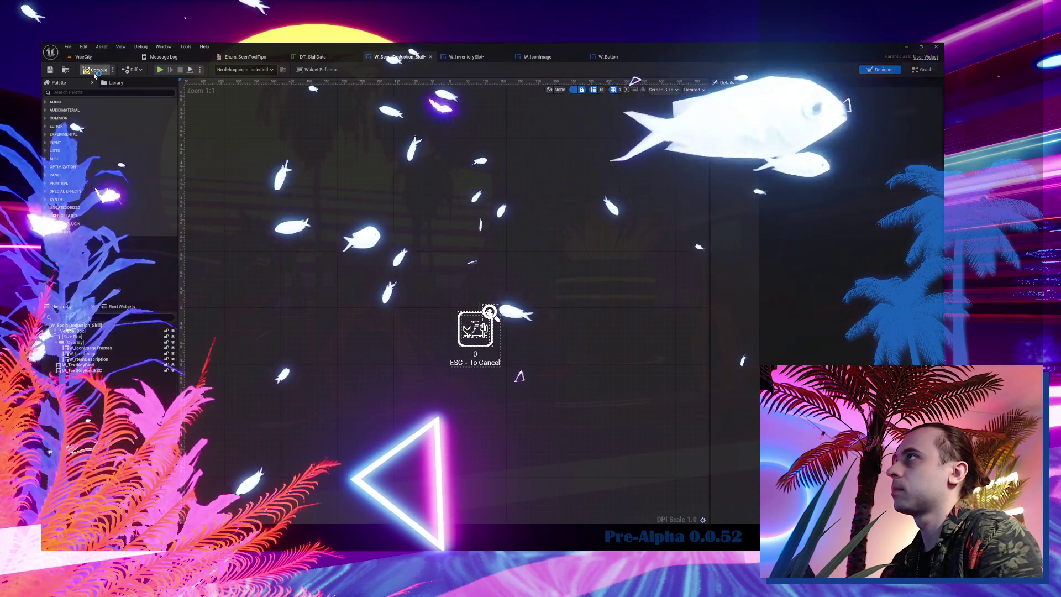
{"action": "left_click", "coordinate": [89, 57]}
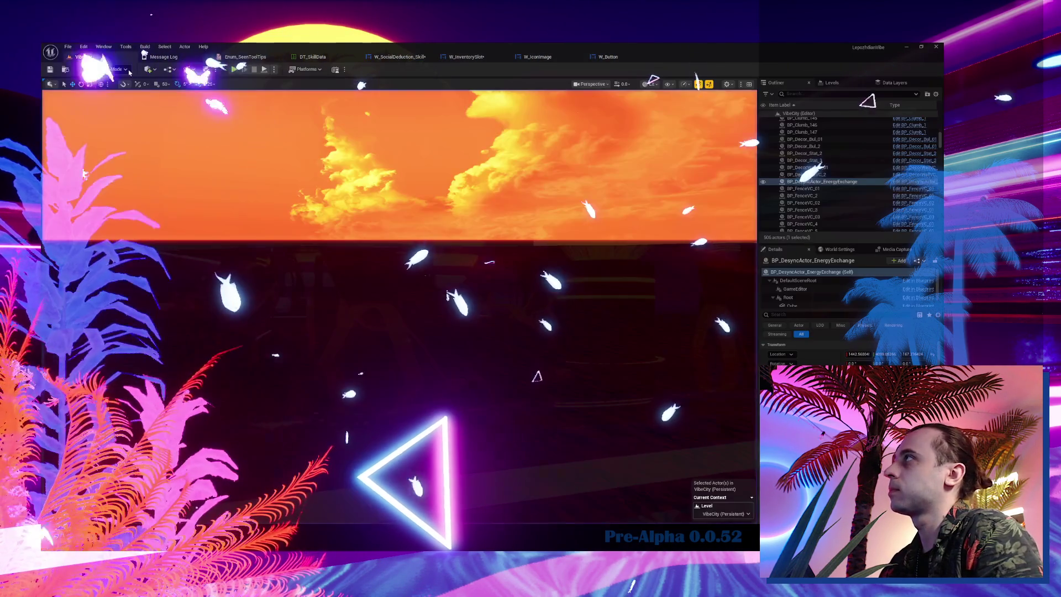
{"action": "left_click", "coordinate": [235, 72]}
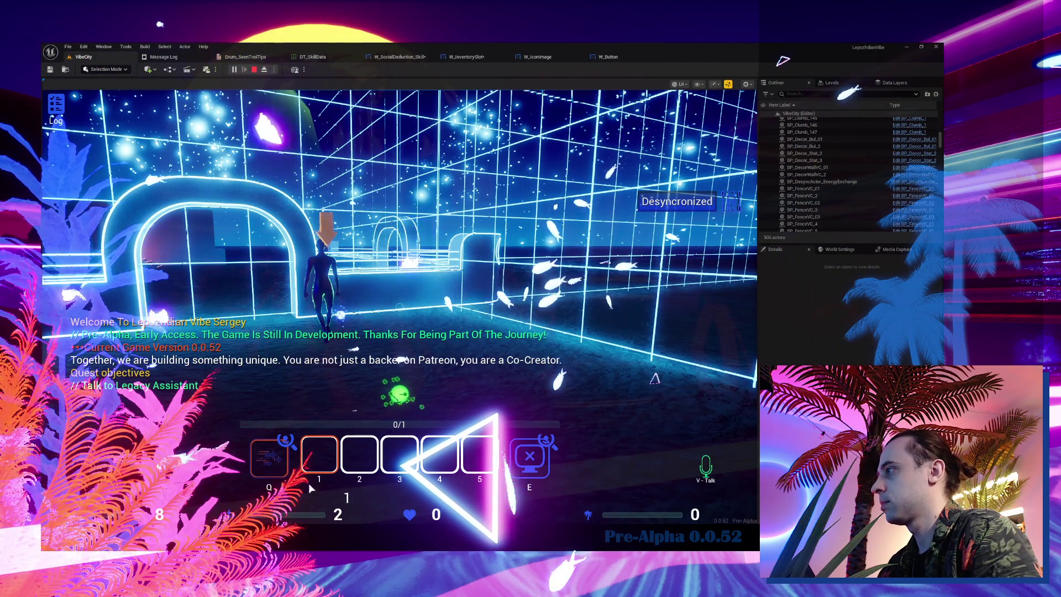
- Check the Q skill slot's teleport tooltip in game, then reopen W_SocialDeduction_Skill
{"action": "mouse_move", "coordinate": [284, 466]}
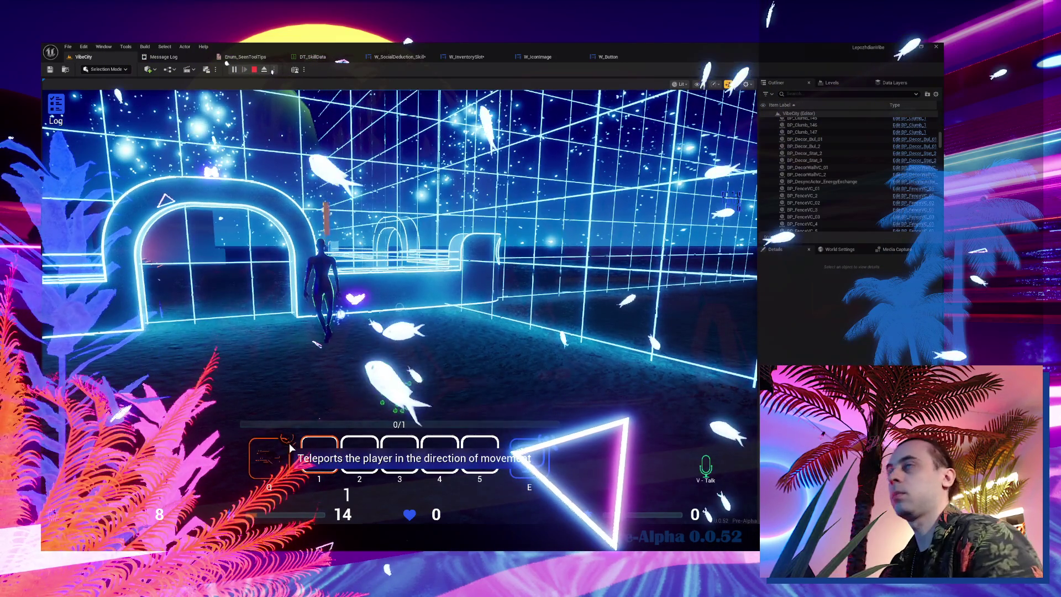
{"action": "left_click", "coordinate": [404, 58]}
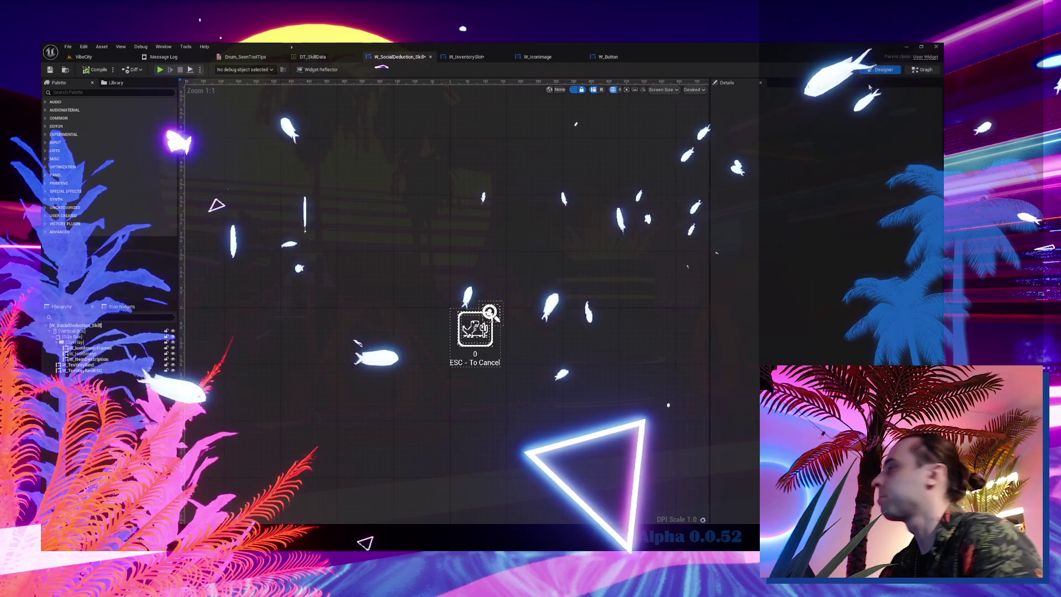
- In the ToolTip_SkillToolTip function, add a Make Array node beside Make Tool Tip
{"action": "double_click", "coordinate": [87, 144]}
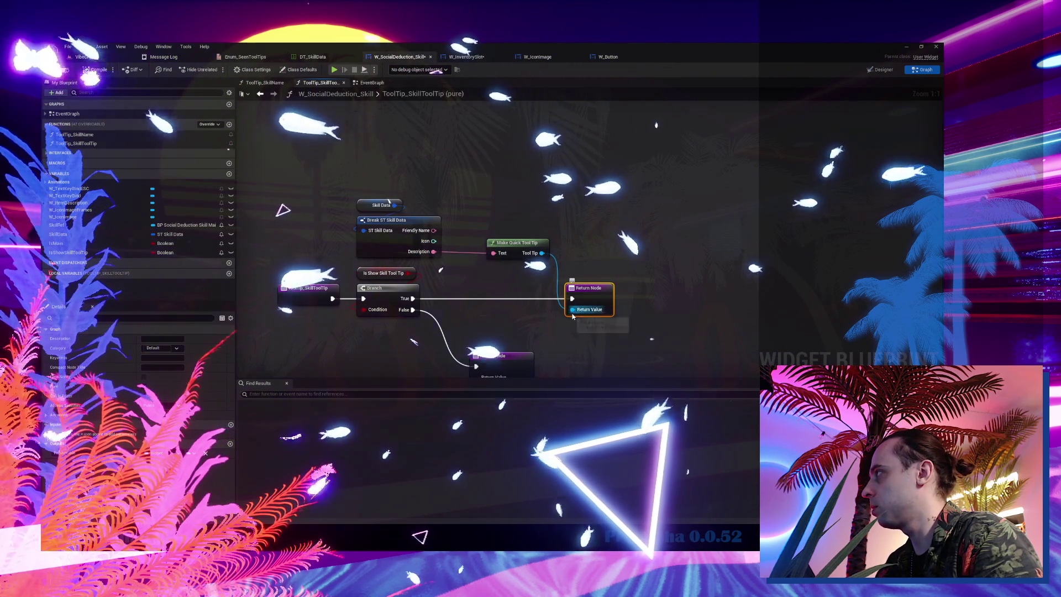
{"action": "left_click_drag", "start_coordinate": [580, 311], "coordinate": [596, 194]}
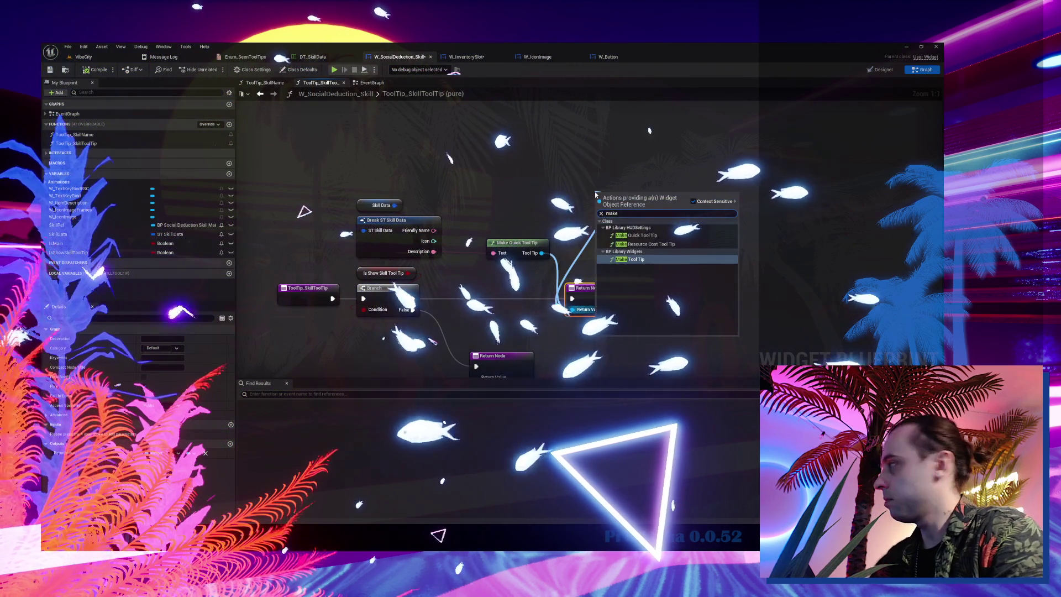
{"action": "key", "text": "Escape"}
{"action": "mouse_move", "coordinate": [600, 202]}
{"action": "left_mouse_down"}
{"action": "mouse_move", "coordinate": [486, 147]}
{"action": "mouse_move", "coordinate": [445, 145]}
{"action": "left_mouse_up"}
{"action": "type", "text": "mqk"}
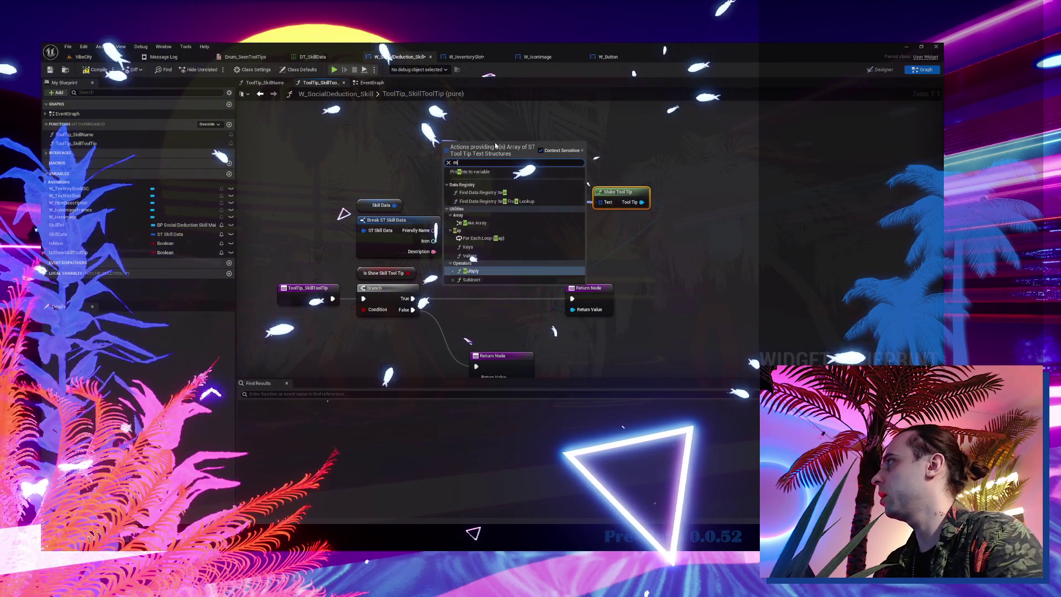
{"action": "key", "text": "BackSpace"}
{"action": "key", "text": "BackSpace"}
{"action": "type", "text": "a"}
{"action": "left_click", "coordinate": [475, 185]}
{"action": "mouse_move", "coordinate": [470, 149]}
{"action": "left_mouse_down"}
{"action": "mouse_move", "coordinate": [576, 193]}
{"action": "mouse_move", "coordinate": [503, 170]}
{"action": "left_mouse_up"}
- Add a Make Tool Tip Line fed by the skill Description as the array's first entry
{"action": "type", "text": "make tool tip"}
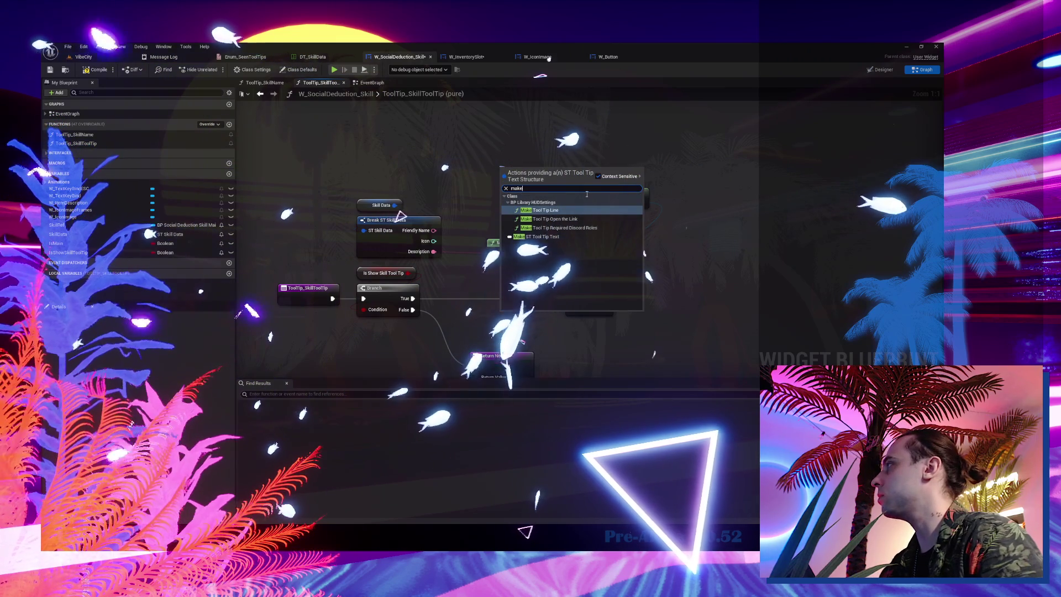
{"action": "left_click", "coordinate": [572, 211]}
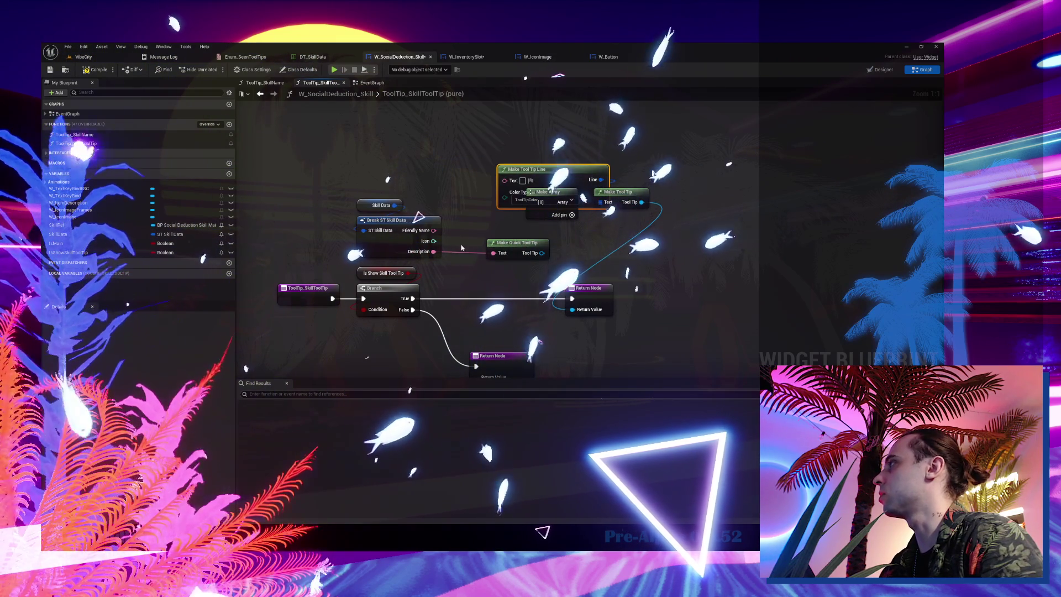
{"action": "left_click_drag", "start_coordinate": [434, 251], "coordinate": [516, 184]}
{"action": "left_click_drag", "start_coordinate": [348, 196], "coordinate": [445, 260]}
{"action": "mouse_move", "coordinate": [387, 220]}
{"action": "left_mouse_down"}
{"action": "mouse_move", "coordinate": [349, 129]}
{"action": "mouse_move", "coordinate": [312, 130]}
{"action": "left_mouse_up"}
{"action": "left_click_drag", "start_coordinate": [528, 169], "coordinate": [430, 161]}
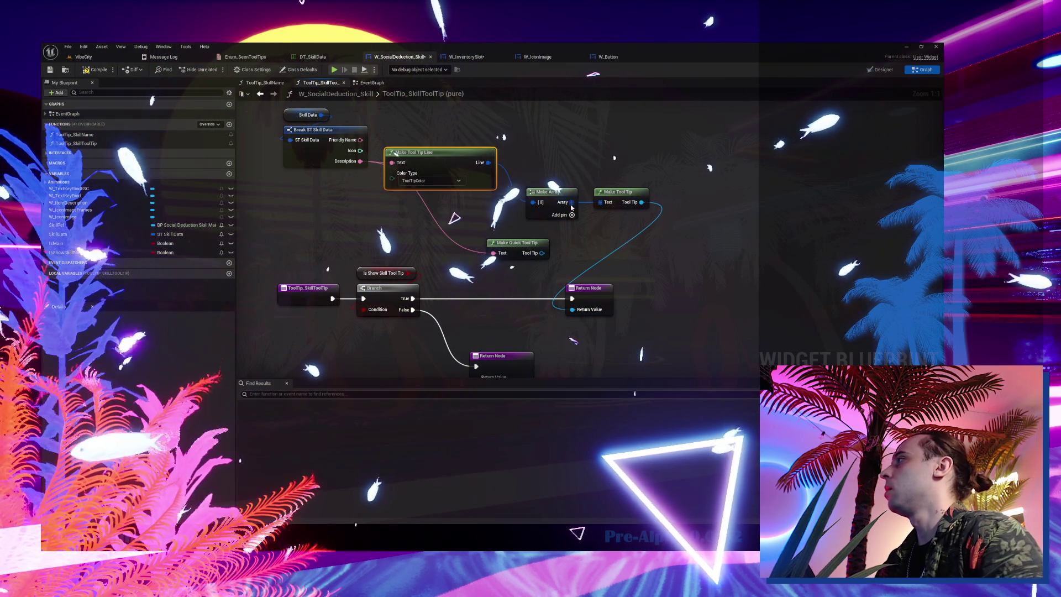
{"action": "left_click_drag", "start_coordinate": [554, 186], "coordinate": [565, 163]}
{"action": "left_click_drag", "start_coordinate": [615, 191], "coordinate": [631, 151]}
- Duplicate the tooltip line and connect the copy to the array's second entry [1]
{"action": "left_click", "coordinate": [563, 175]}
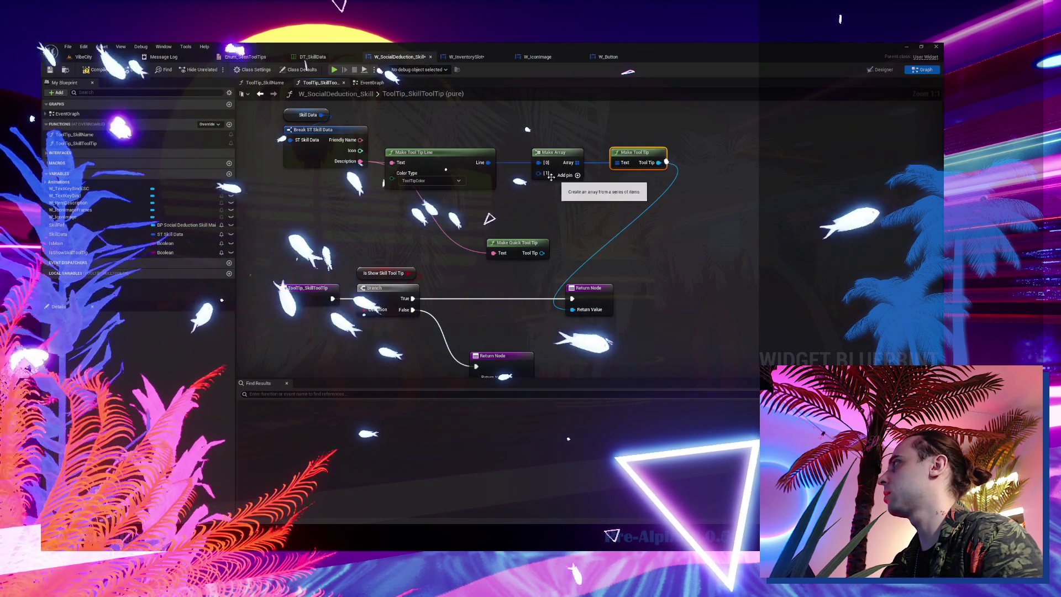
{"action": "left_click", "coordinate": [443, 167]}
{"action": "key", "text": "ctrl+w"}
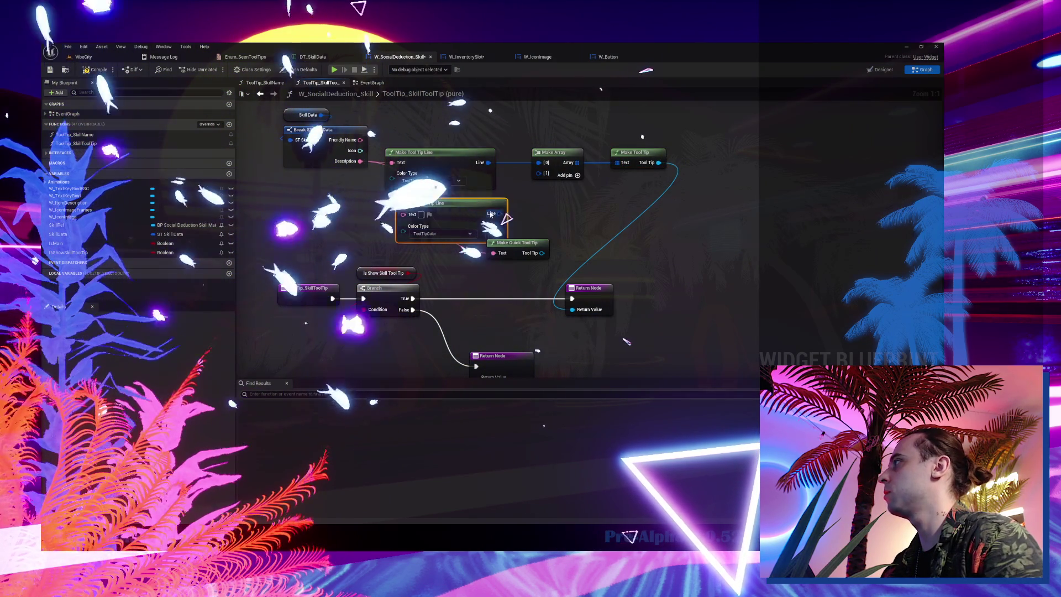
{"action": "left_click_drag", "start_coordinate": [501, 213], "coordinate": [546, 187]}
{"action": "left_click", "coordinate": [572, 193]}
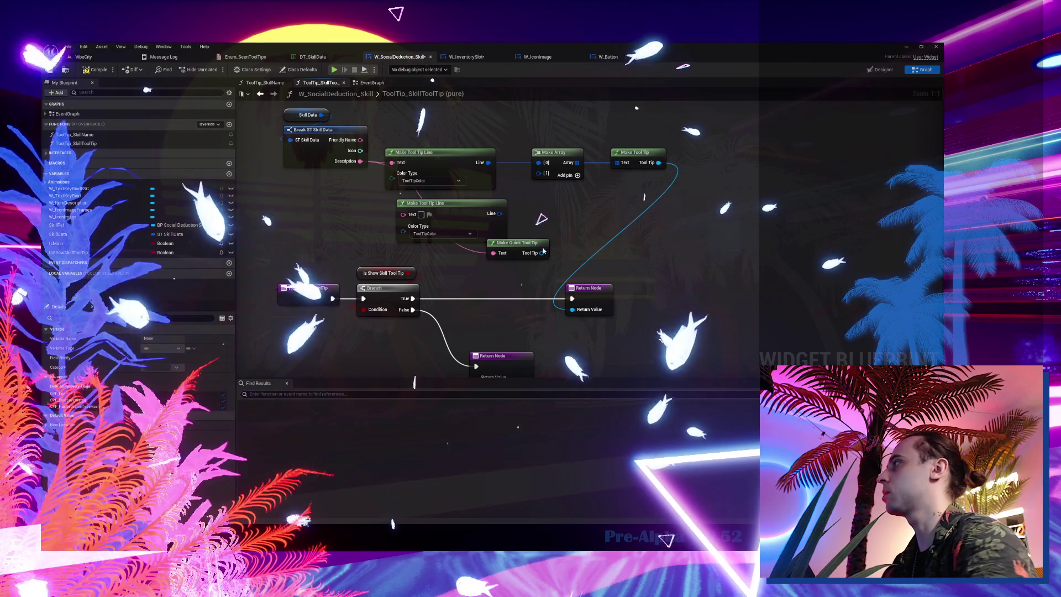
{"action": "key", "text": "ctrl+z"}
{"action": "left_click_drag", "start_coordinate": [539, 173], "coordinate": [500, 213]}
{"action": "left_click_drag", "start_coordinate": [437, 203], "coordinate": [260, 209]}
- Add a Format Text node to supply the second tooltip line's text
{"action": "type", "text": "form"}
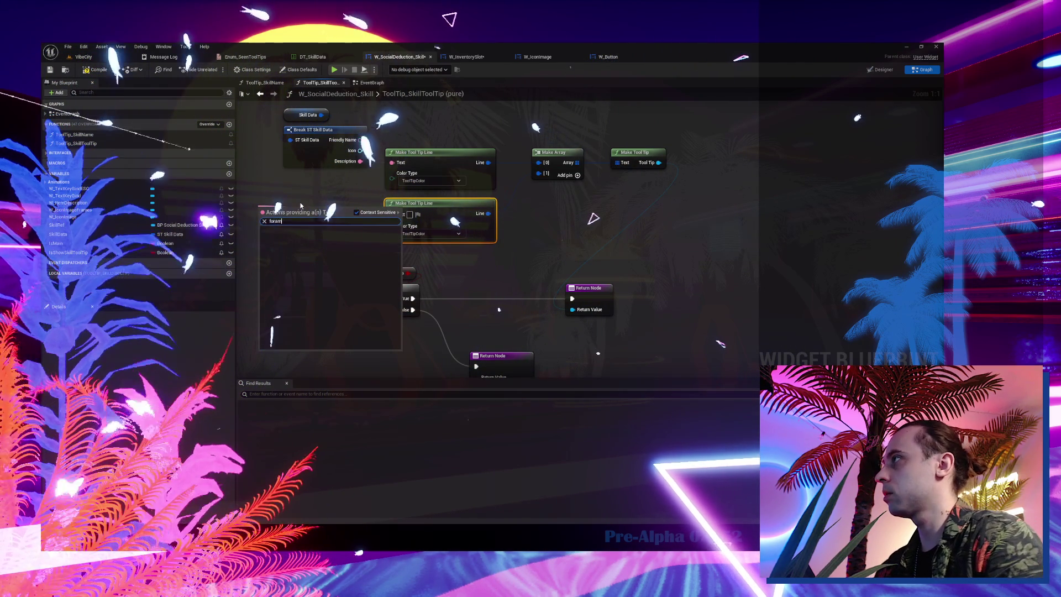
{"action": "type", "text": "at"}
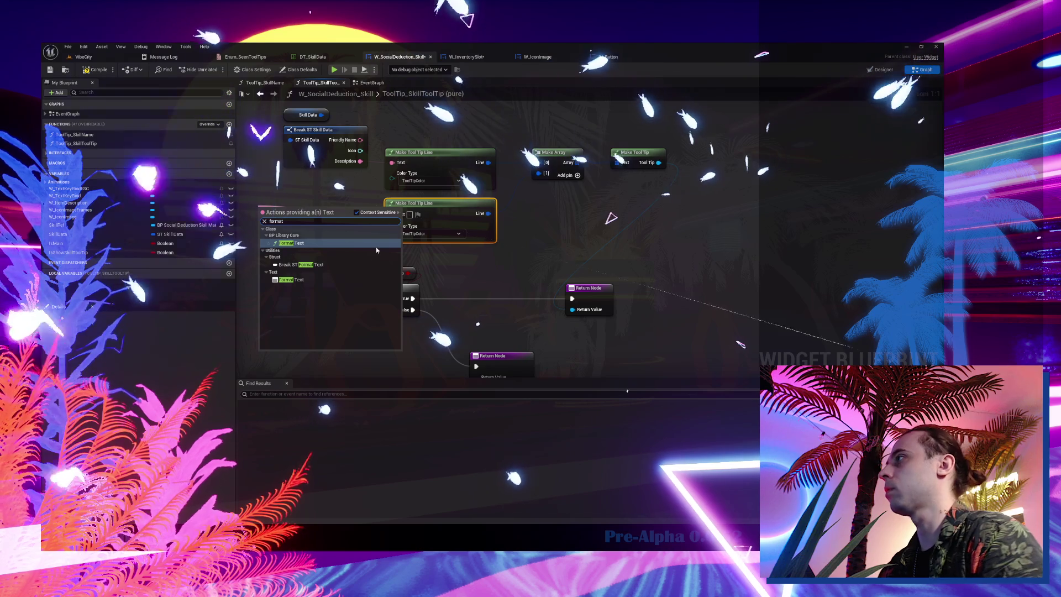
{"action": "left_click", "coordinate": [336, 281]}
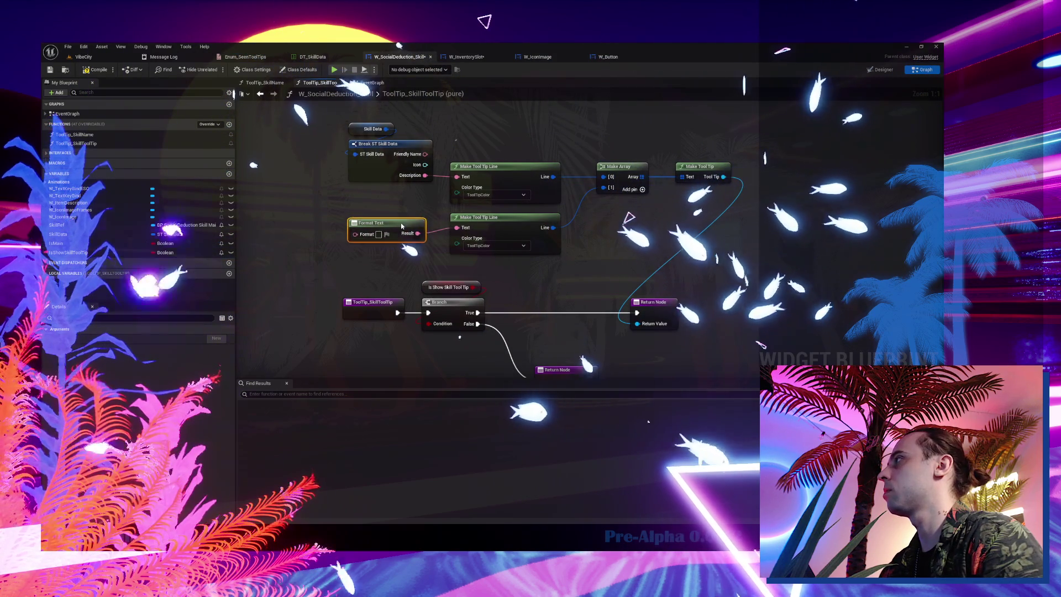
{"action": "left_click_drag", "start_coordinate": [408, 223], "coordinate": [391, 220]}
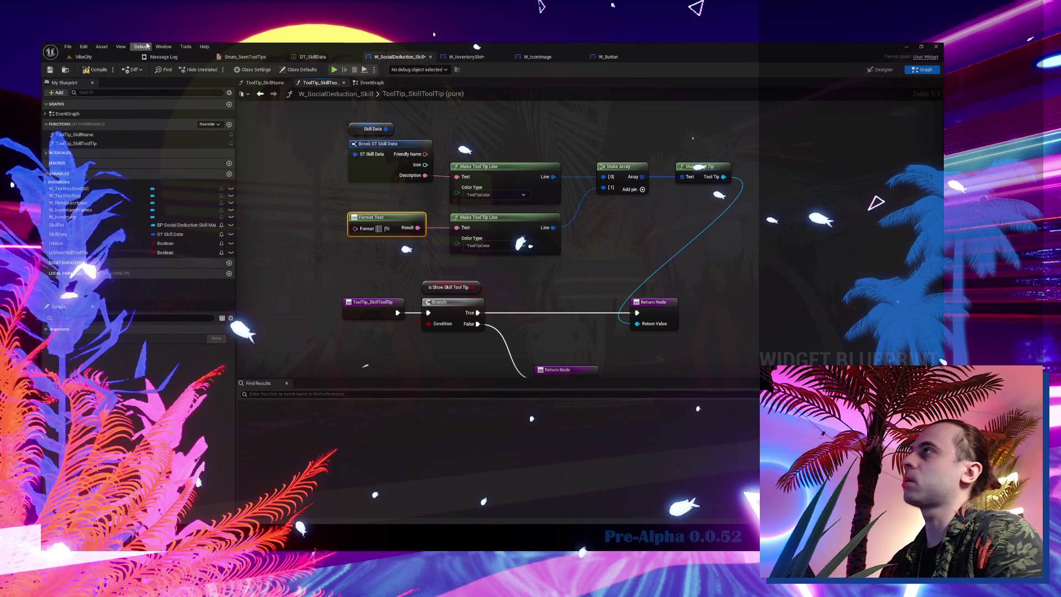
{"action": "left_click", "coordinate": [103, 58]}
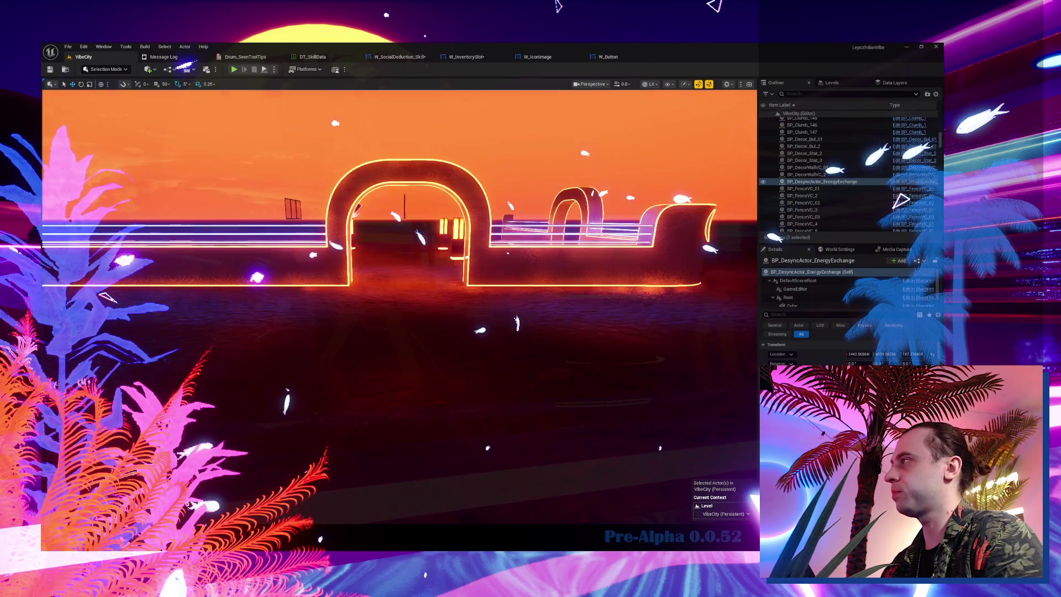
- Search the Content Browser for 'preset' and open W_PresetSelectionMain
{"action": "key", "text": "ctrl+space"}
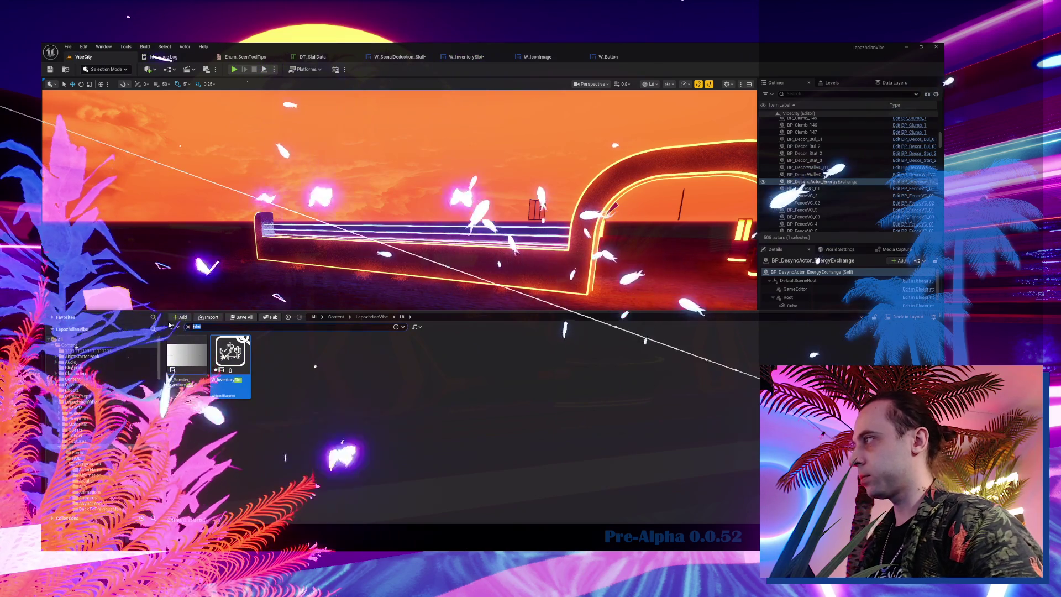
{"action": "left_click", "coordinate": [197, 327]}
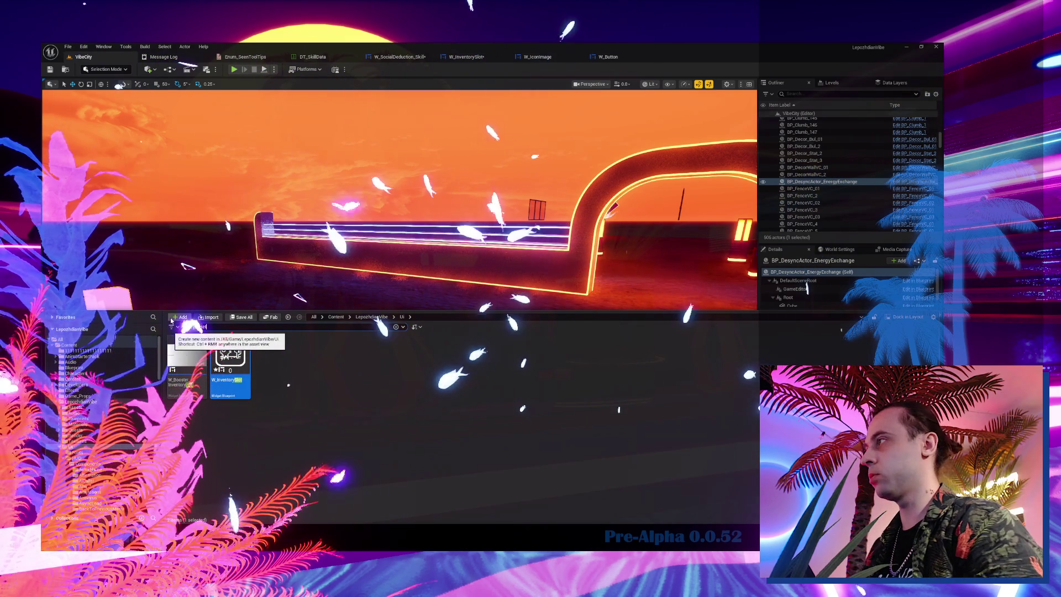
{"action": "type", "text": "preset"}
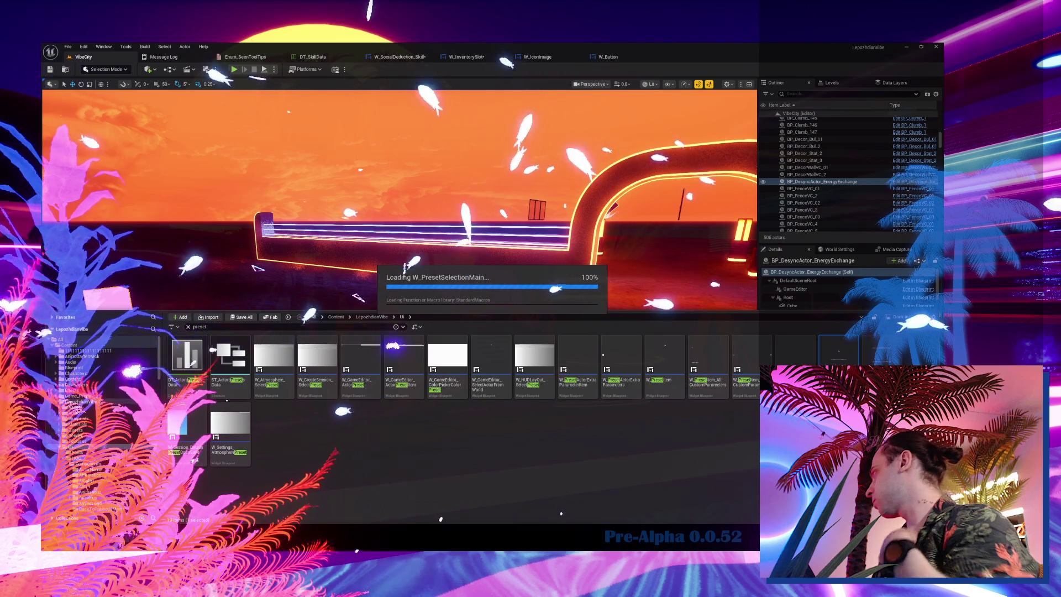
{"action": "double_click", "coordinate": [838, 351]}
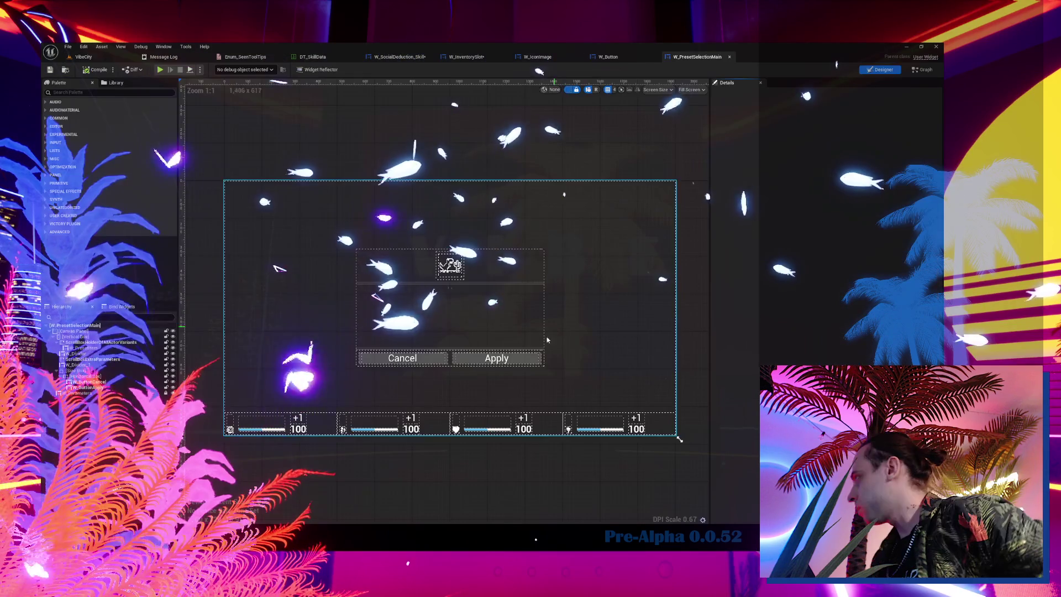
- Trace Make Resource Cost Tool Tip through Show Resources Tool Tip and open W_ToolTip's Designer
{"action": "scroll", "coordinate": [824, 248], "scroll_direction": "down", "scroll_amount": 2}
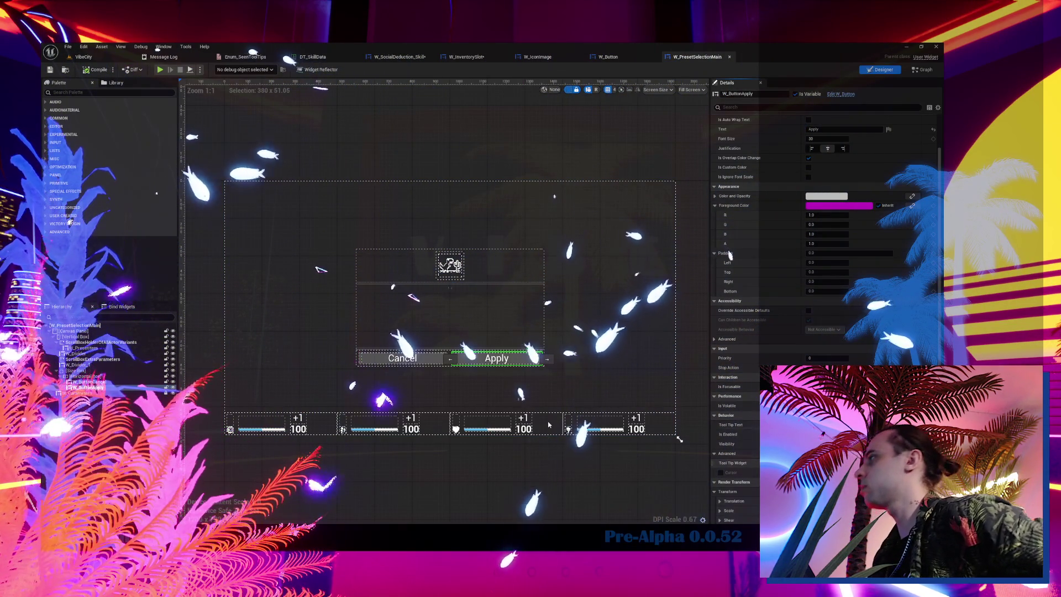
{"action": "left_click", "coordinate": [922, 69]}
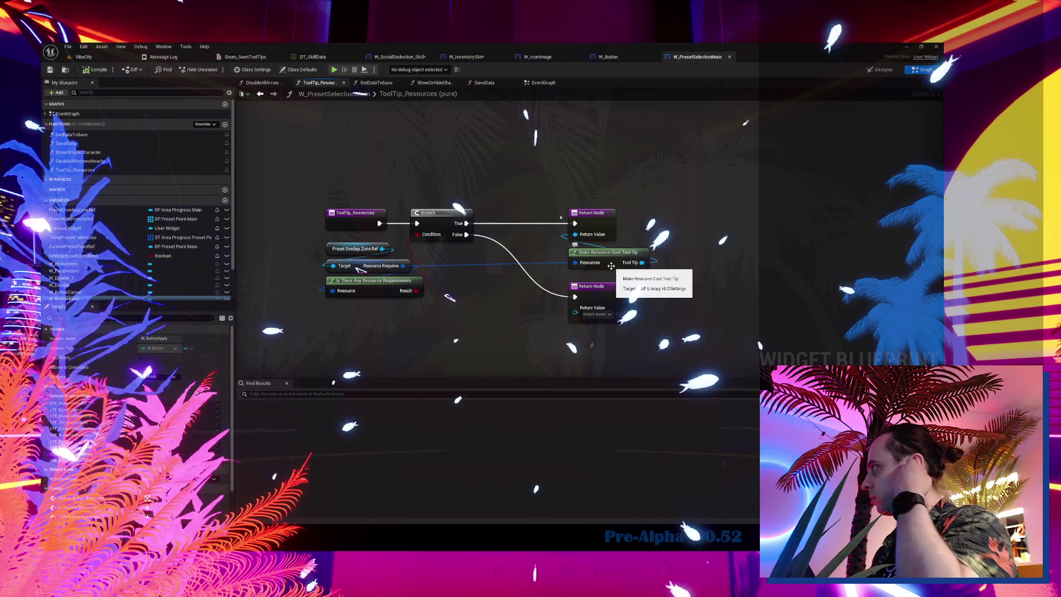
{"action": "left_click", "coordinate": [584, 268]}
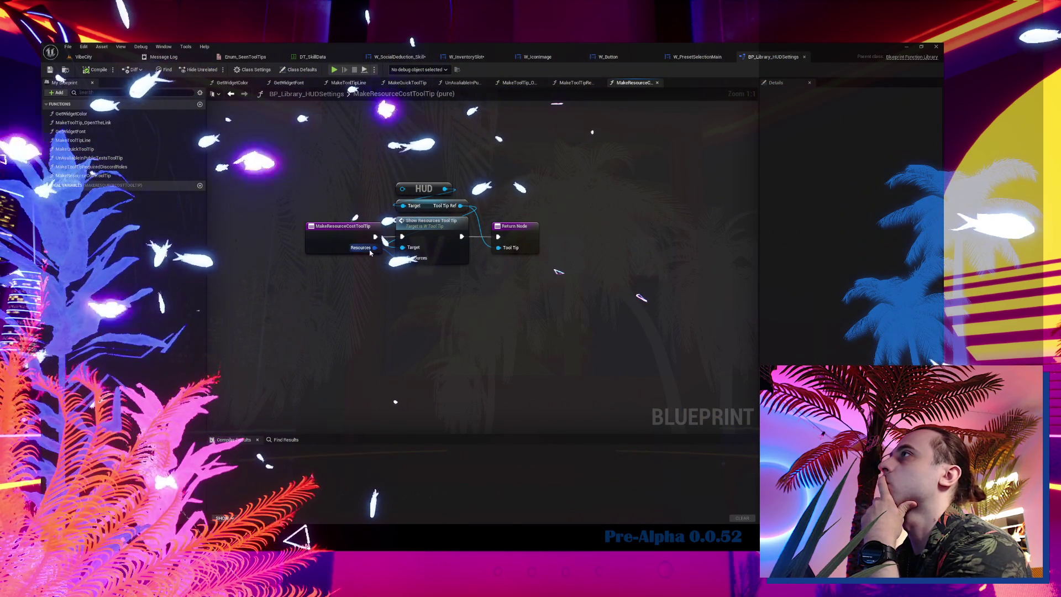
{"action": "left_click", "coordinate": [437, 234]}
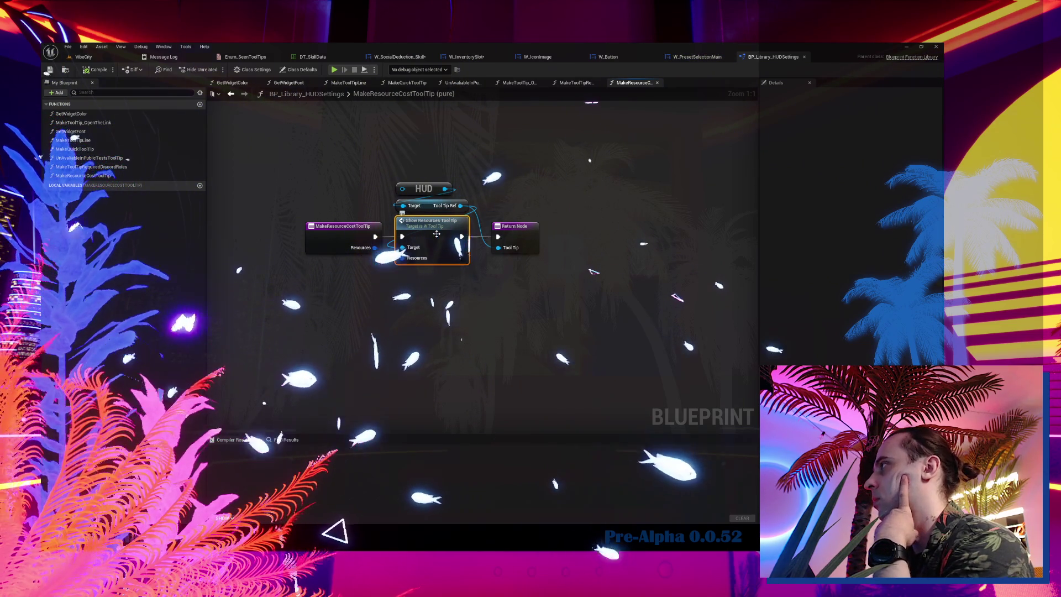
{"action": "double_click", "coordinate": [437, 234]}
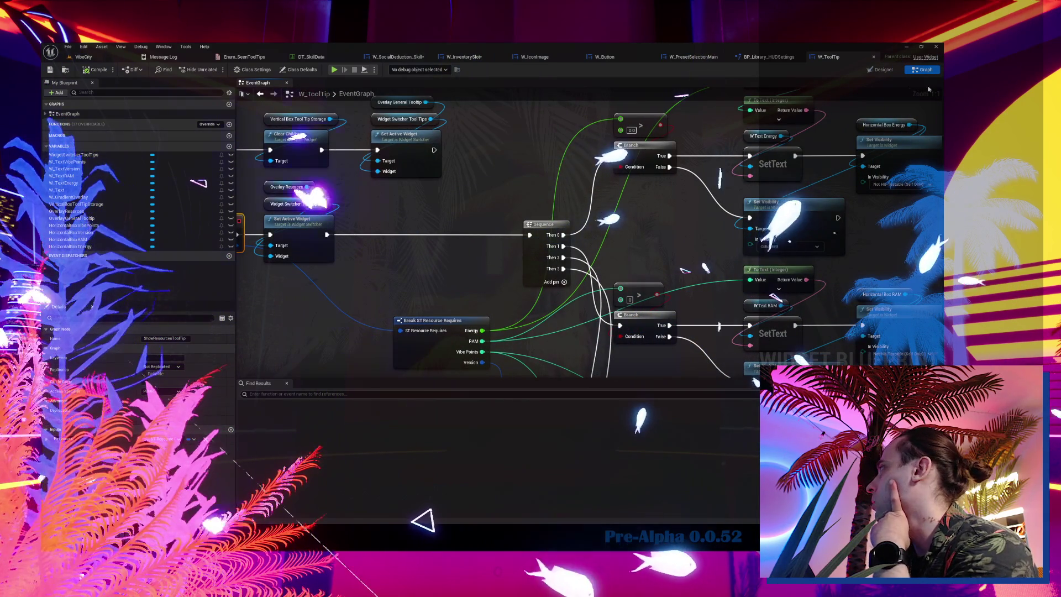
{"action": "left_click", "coordinate": [893, 71]}
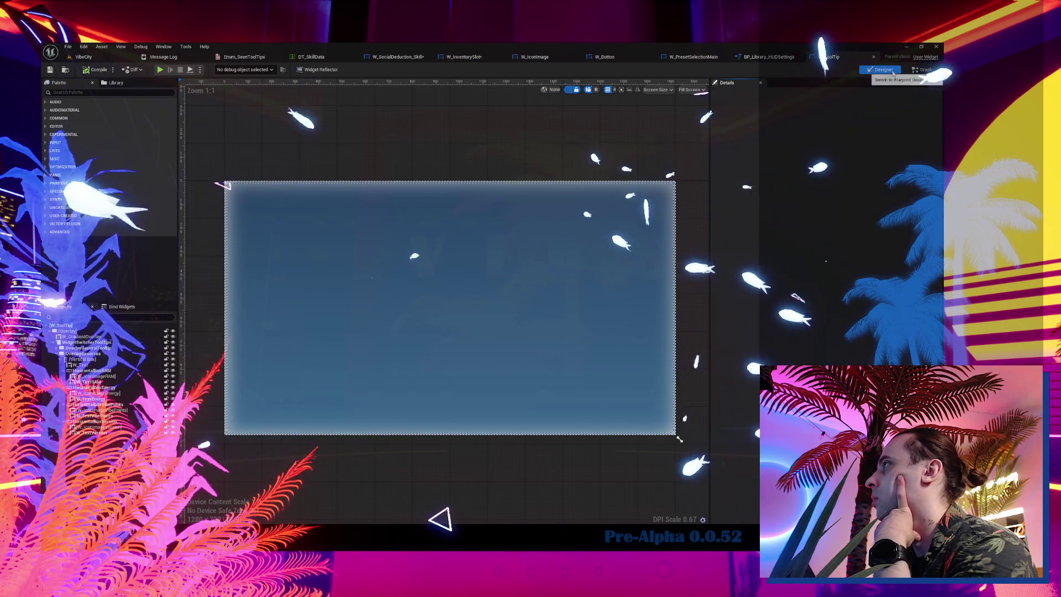
- Collapse and select OverlayResources in the Hierarchy, then open the content drawer at the ToolTips folder
{"action": "left_click", "coordinate": [57, 353]}
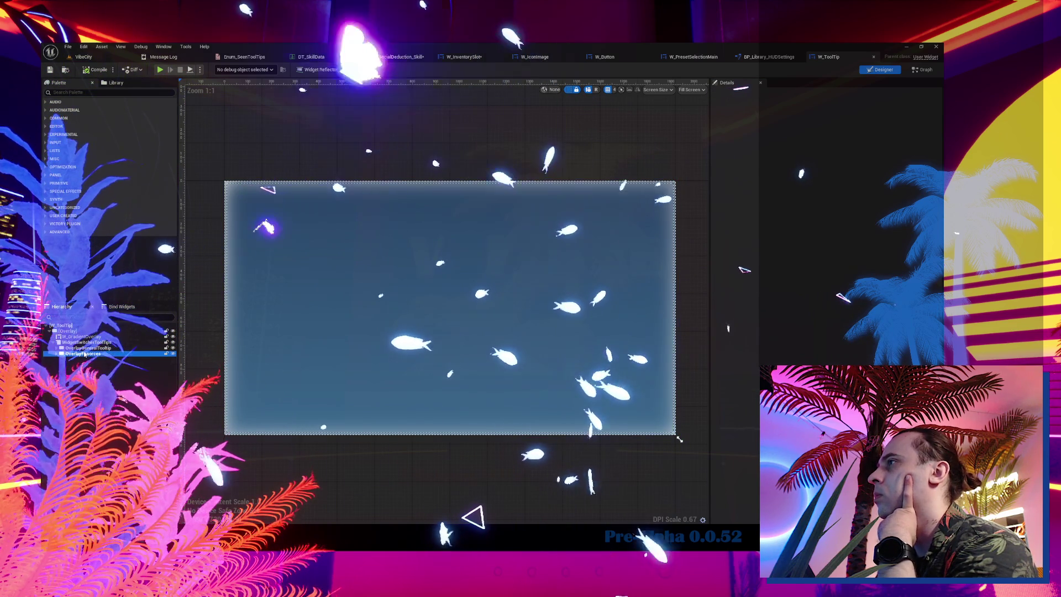
{"action": "left_click", "coordinate": [83, 354]}
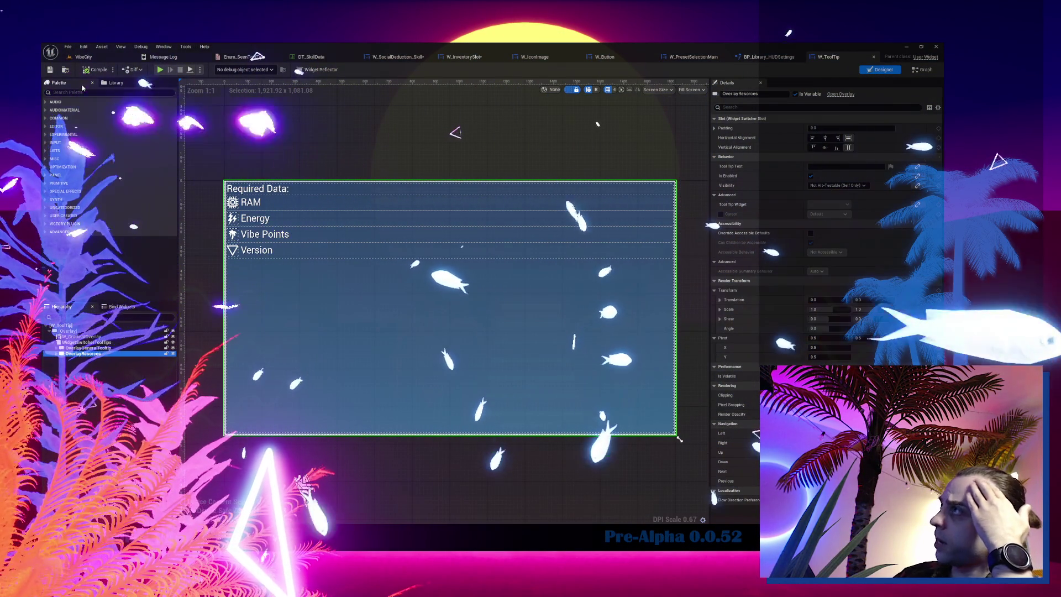
{"action": "left_click", "coordinate": [66, 71]}
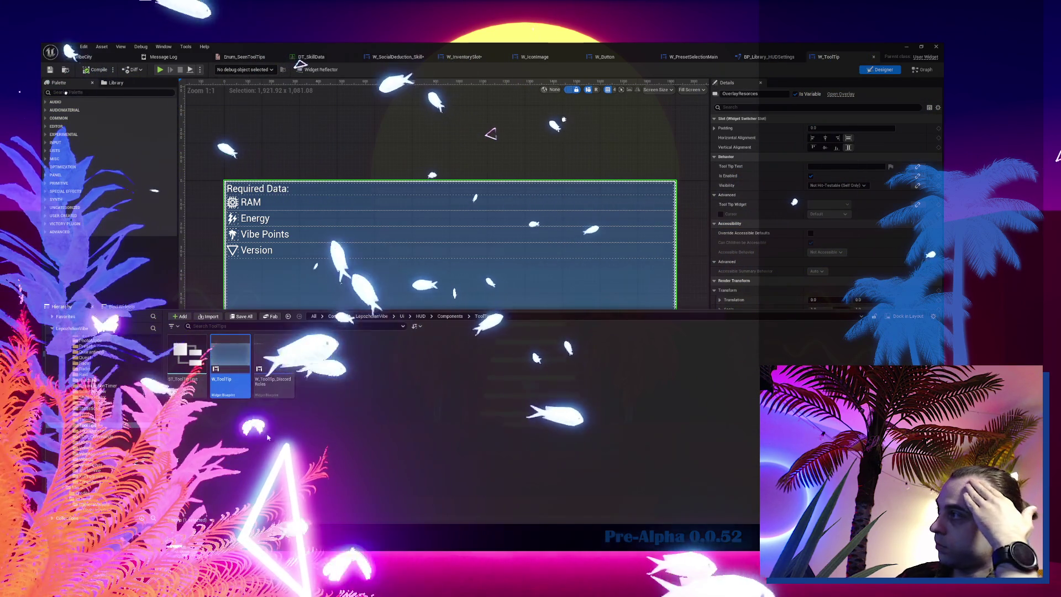
- Create a new Widget Blueprint with UserWidget as its parent class in the ToolTips folder
{"action": "right_click", "coordinate": [232, 404]}
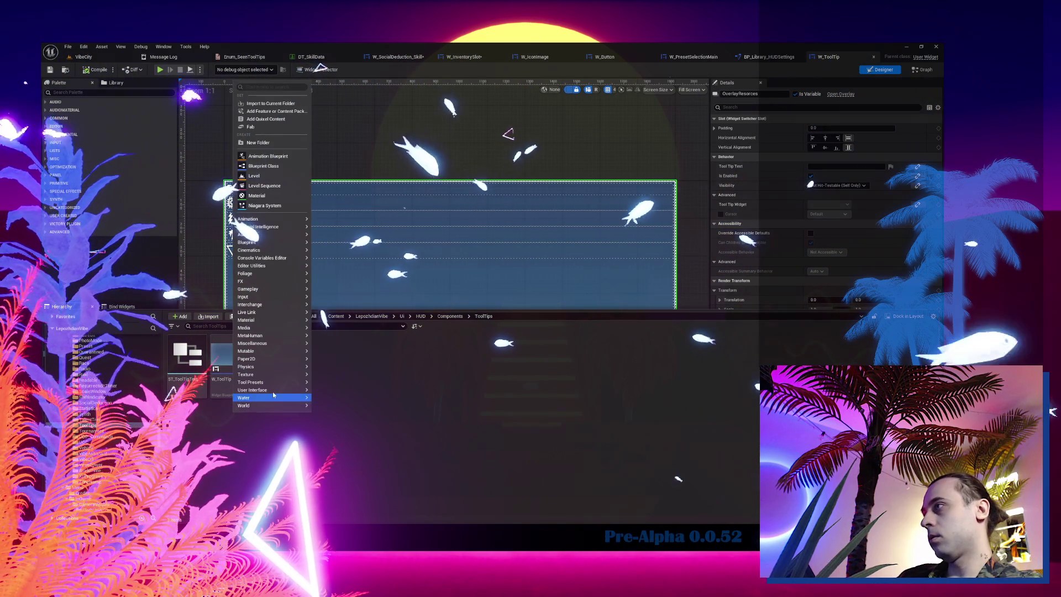
{"action": "mouse_move", "coordinate": [271, 389]}
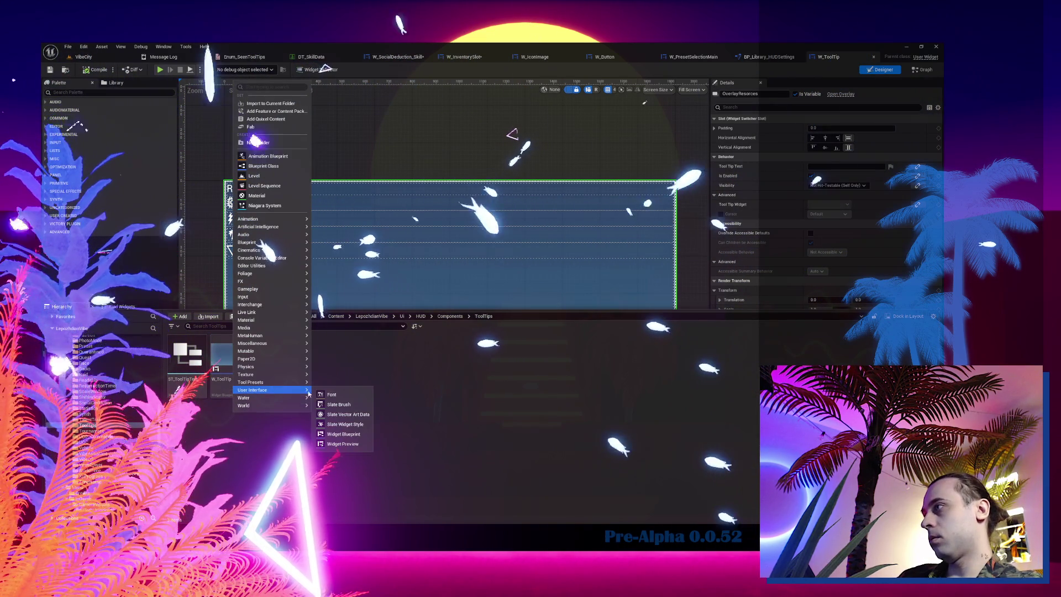
{"action": "left_click", "coordinate": [343, 435]}
{"action": "left_click", "coordinate": [435, 277]}
{"action": "left_click", "coordinate": [557, 360]}
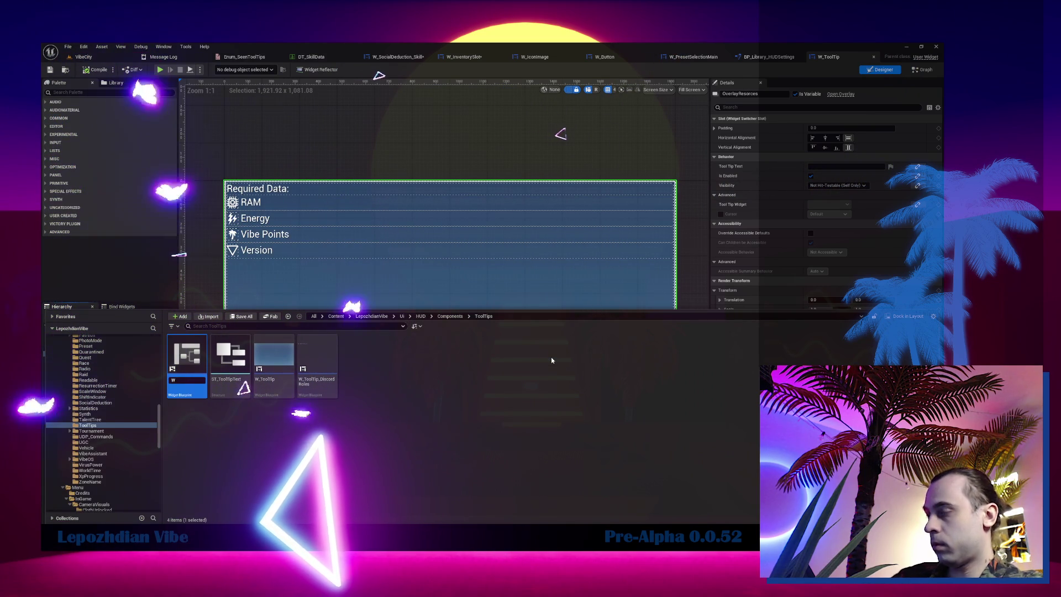
- Name the new widget W_ToolTip_RequiredData, then go back to W_ToolTip
{"action": "type", "text": "_ToolTip"}
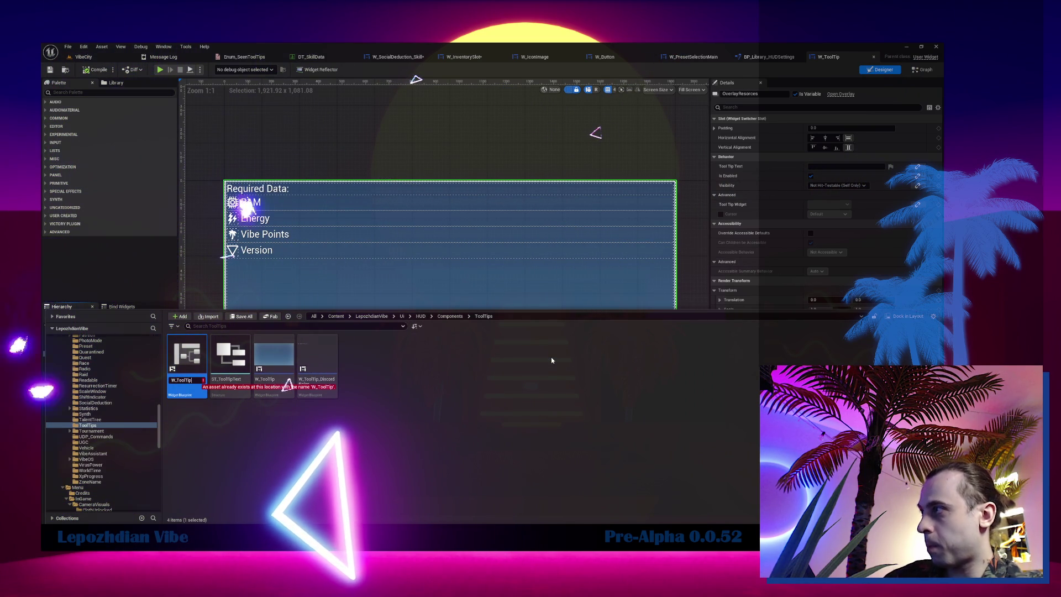
{"action": "type", "text": "_"}
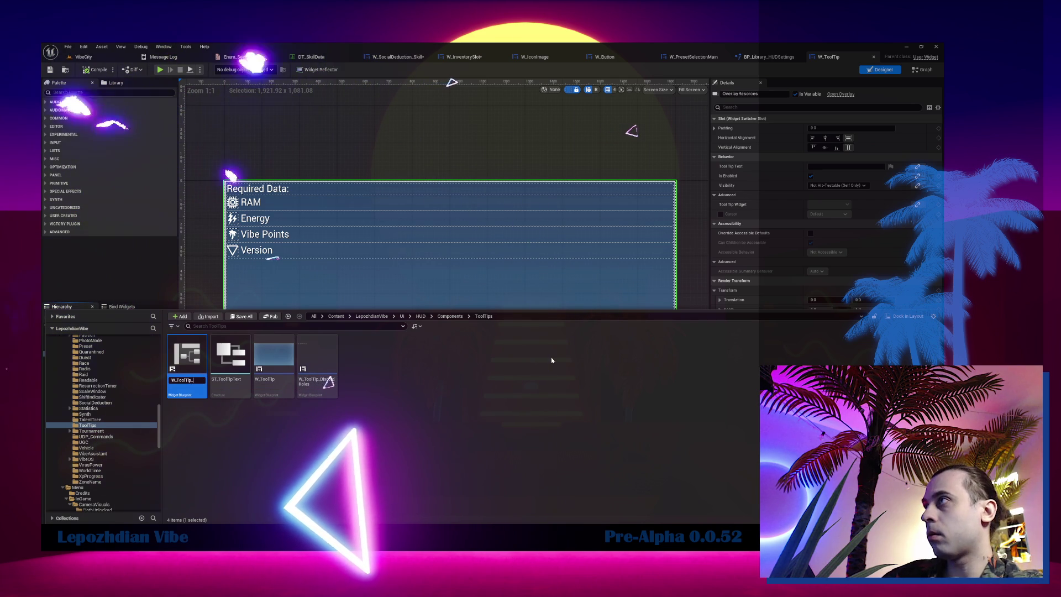
{"action": "type", "text": "C"}
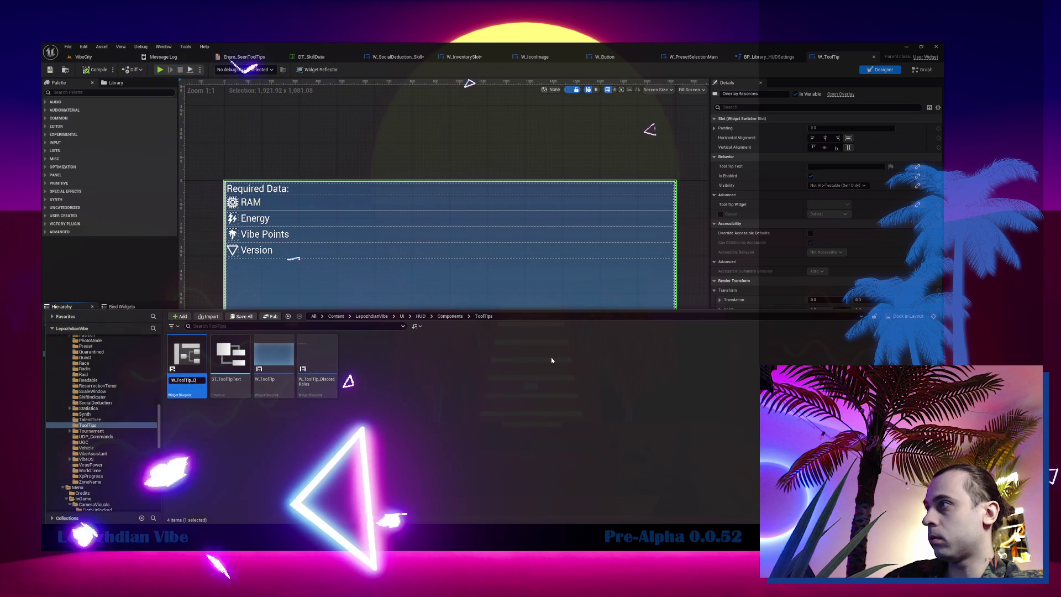
{"action": "type", "text": "o"}
{"action": "type", "text": "ntent"}
{"action": "key", "text": "Return"}
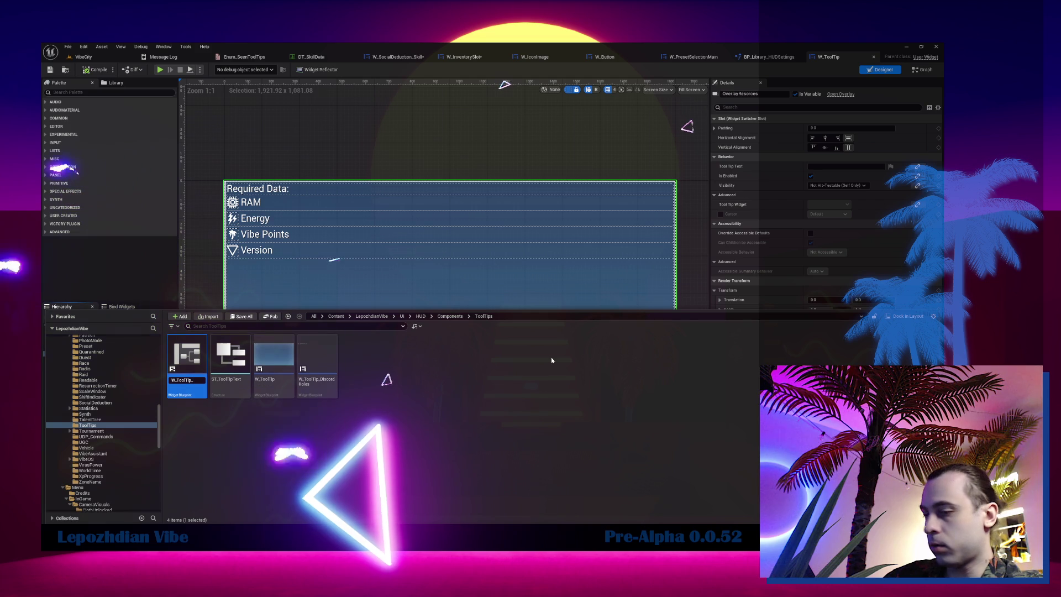
{"action": "type", "text": "_RequiredData"}
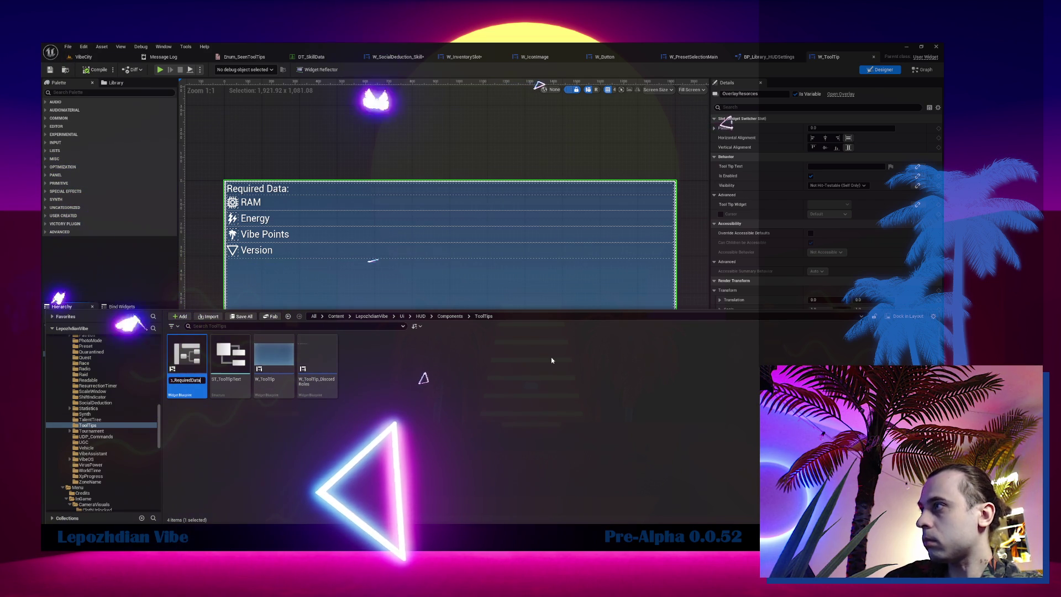
{"action": "key", "text": "Return"}
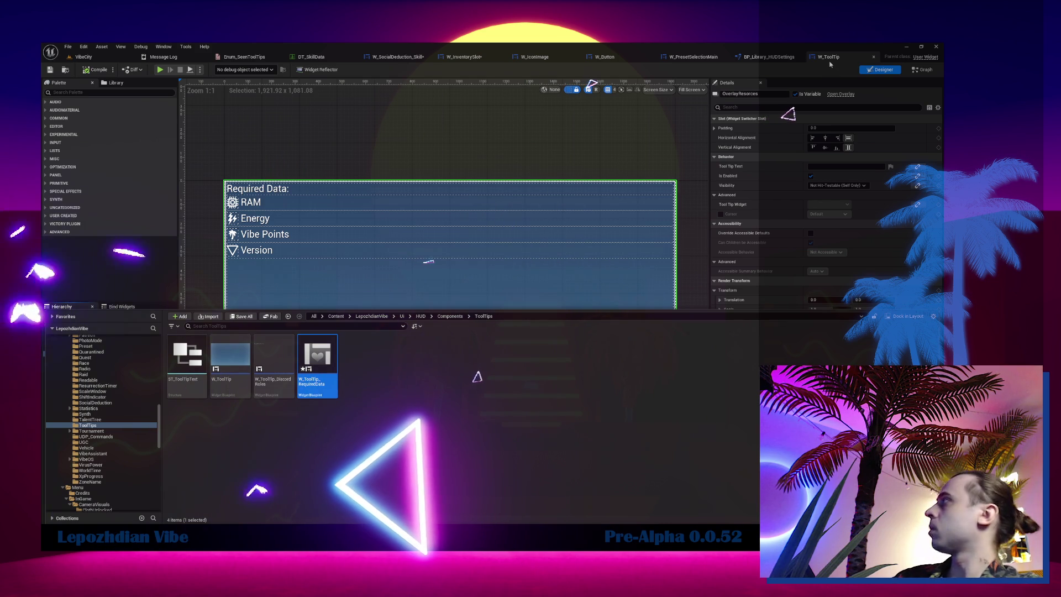
{"action": "left_click", "coordinate": [788, 60]}
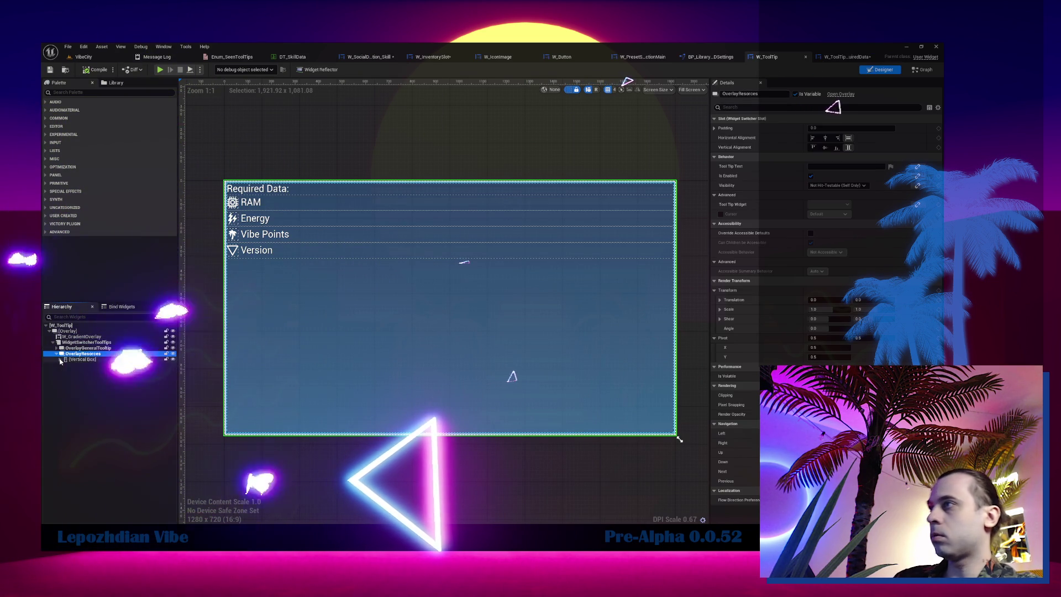
- Paste W_ToolTip's Required Data vertical box (RAM, Energy, Vibe Points, Version) into W_ToolTip_RequiredData
{"action": "left_click", "coordinate": [92, 359]}
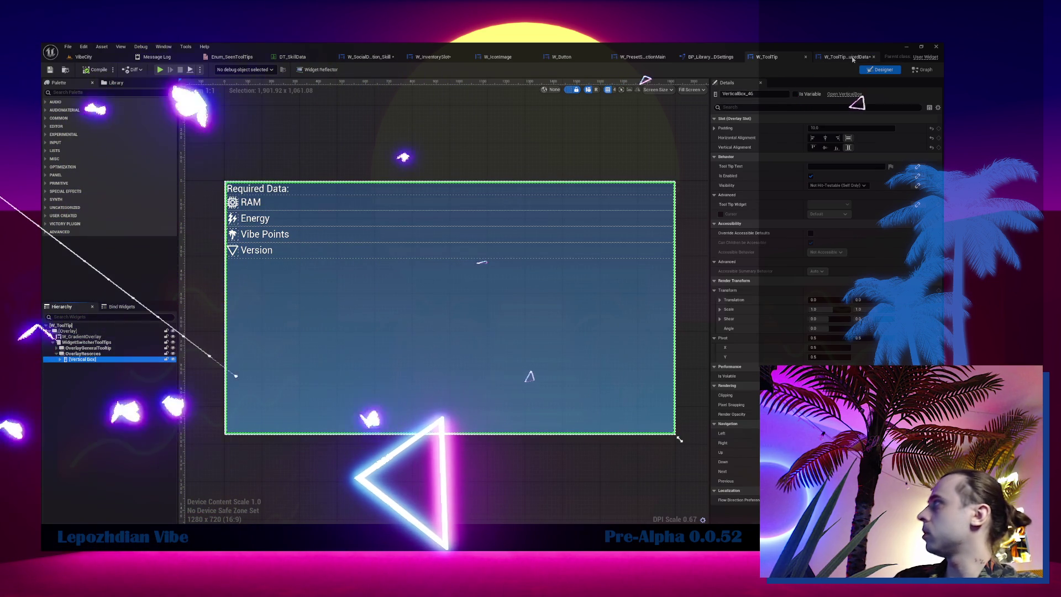
{"action": "left_click", "coordinate": [852, 60]}
{"action": "key", "text": "ctrl+v"}
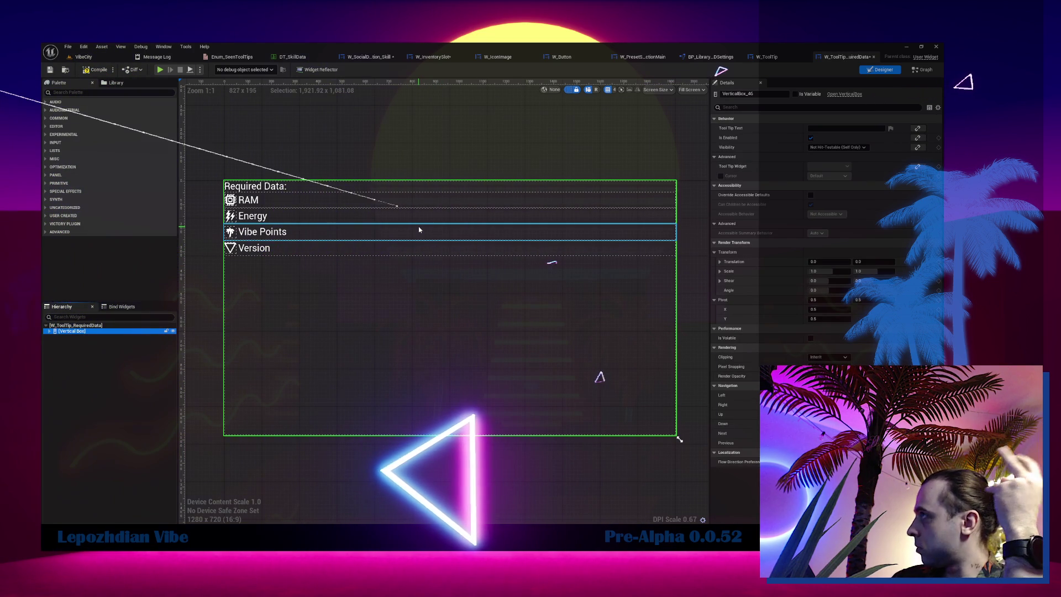
{"action": "left_click", "coordinate": [253, 187]}
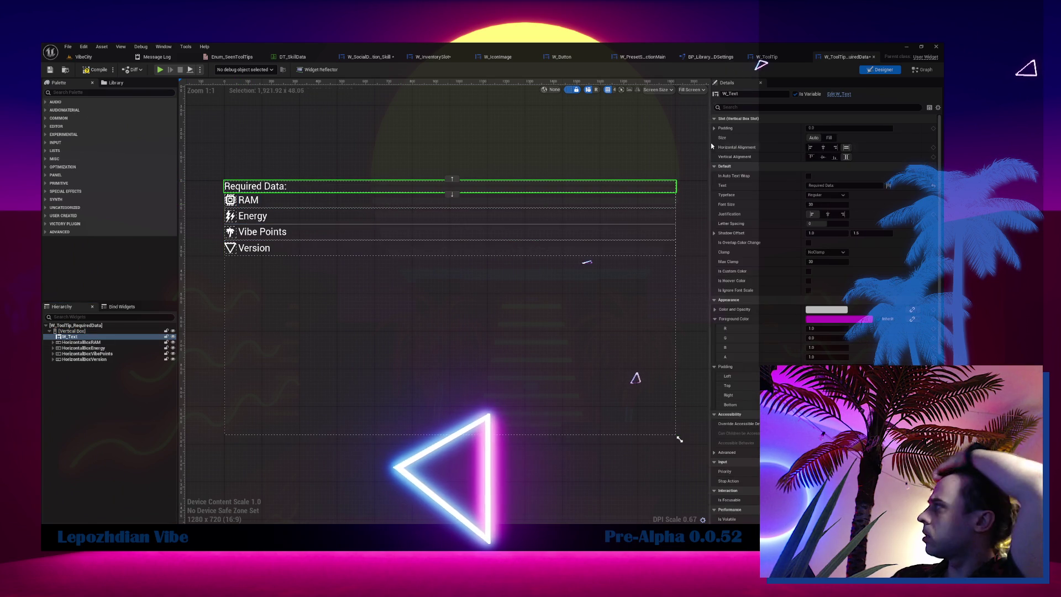